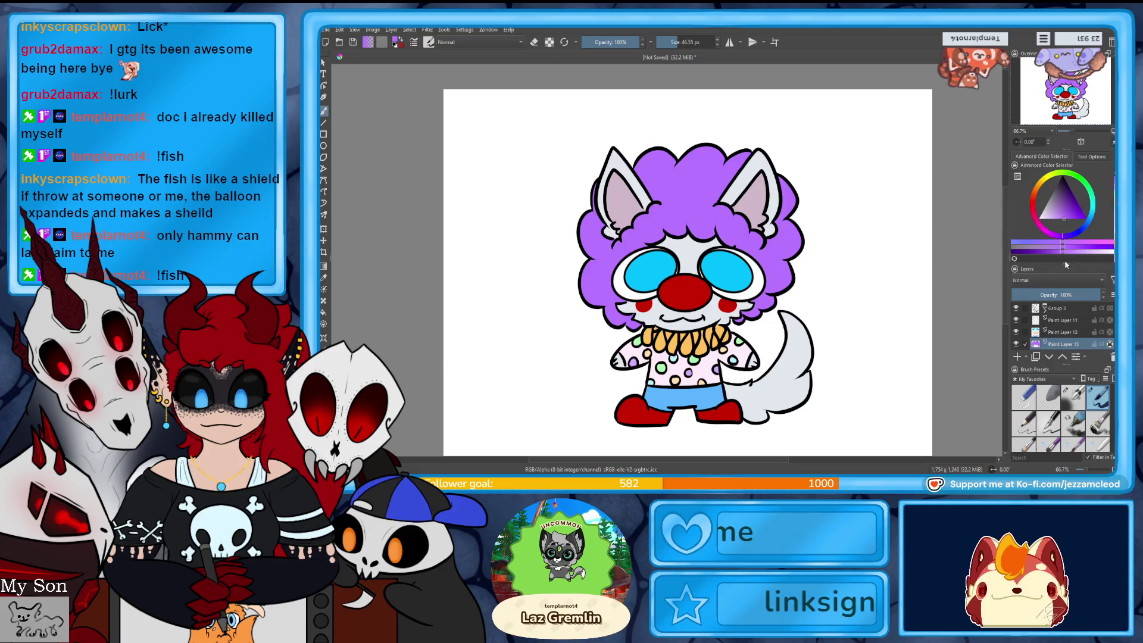
- Repaint the wig in lighter lavender, then tint its left side blue-violet with a ~177 px brush
click(1056, 219)
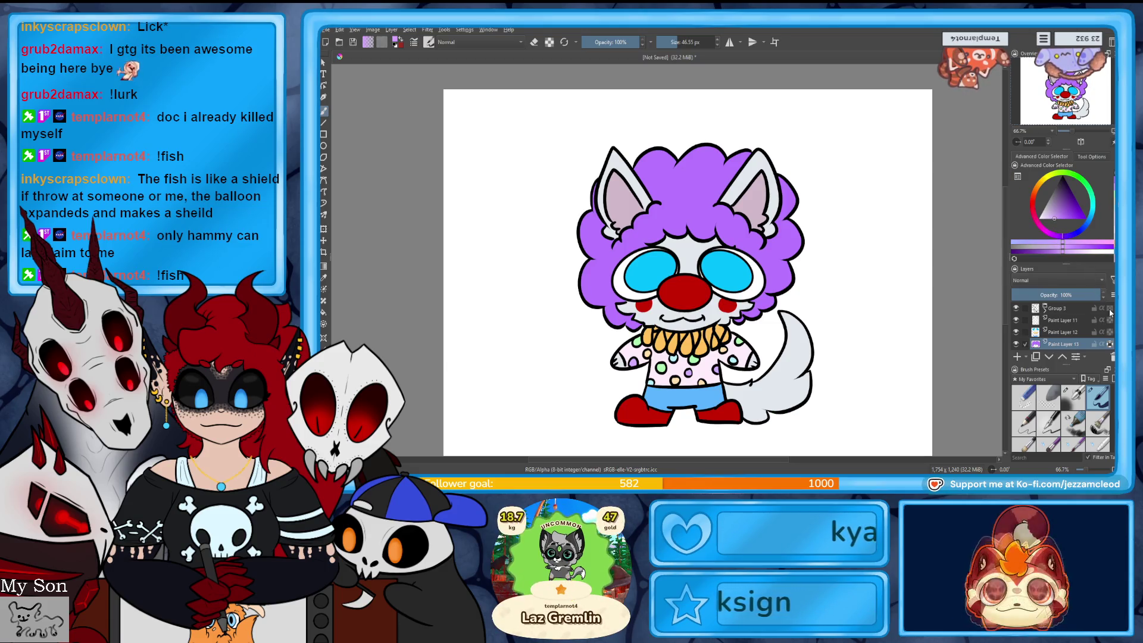
mouse_move(708, 137)
mouse_down()
mouse_move(685, 208)
mouse_move(891, 328)
mouse_up()
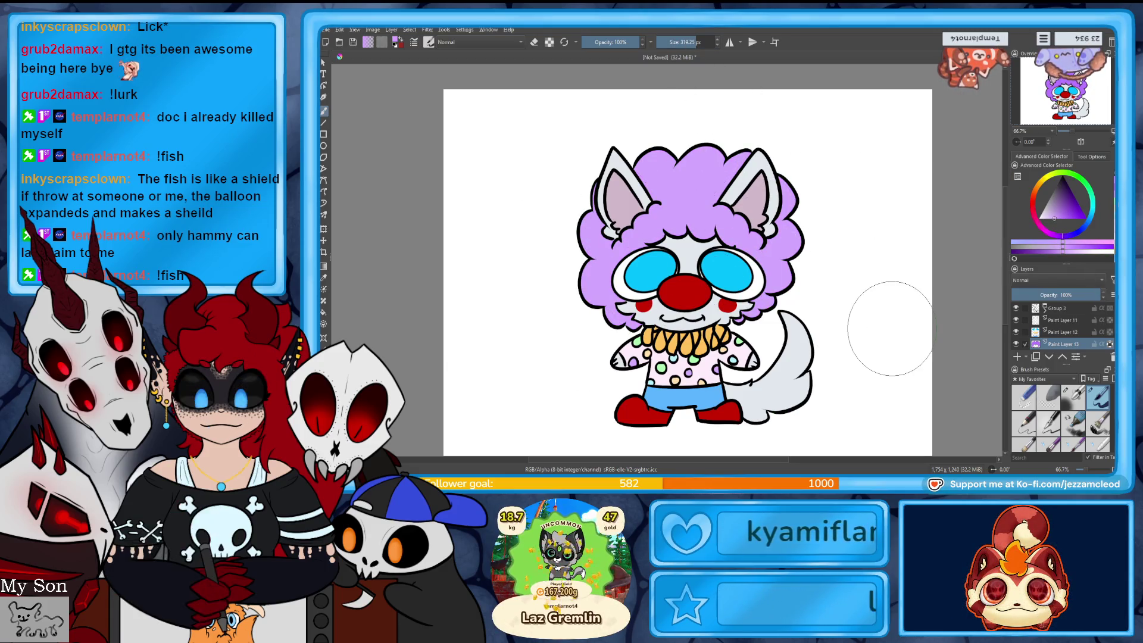
click(1078, 238)
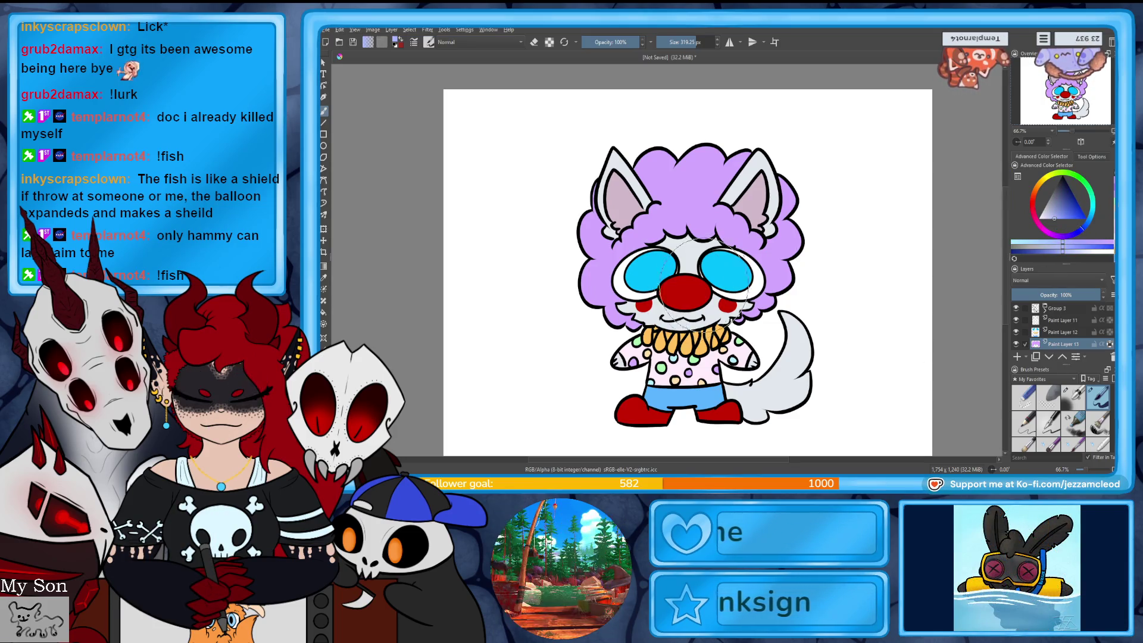
click(688, 43)
click(690, 43)
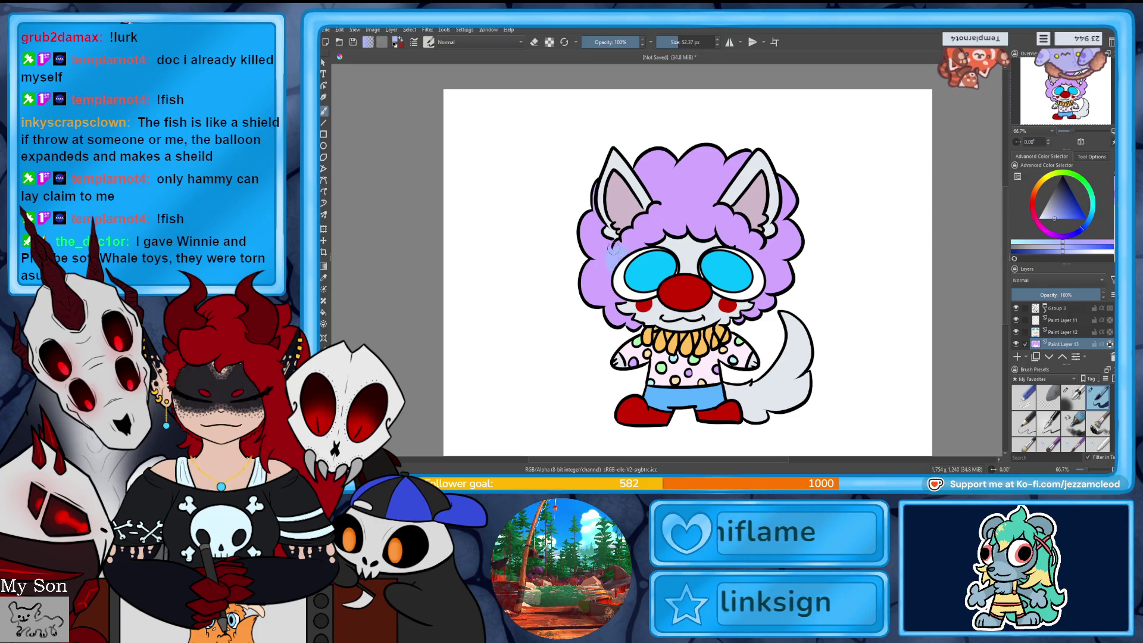
mouse_move(620, 271)
mouse_down()
mouse_move(622, 244)
mouse_move(603, 232)
mouse_up()
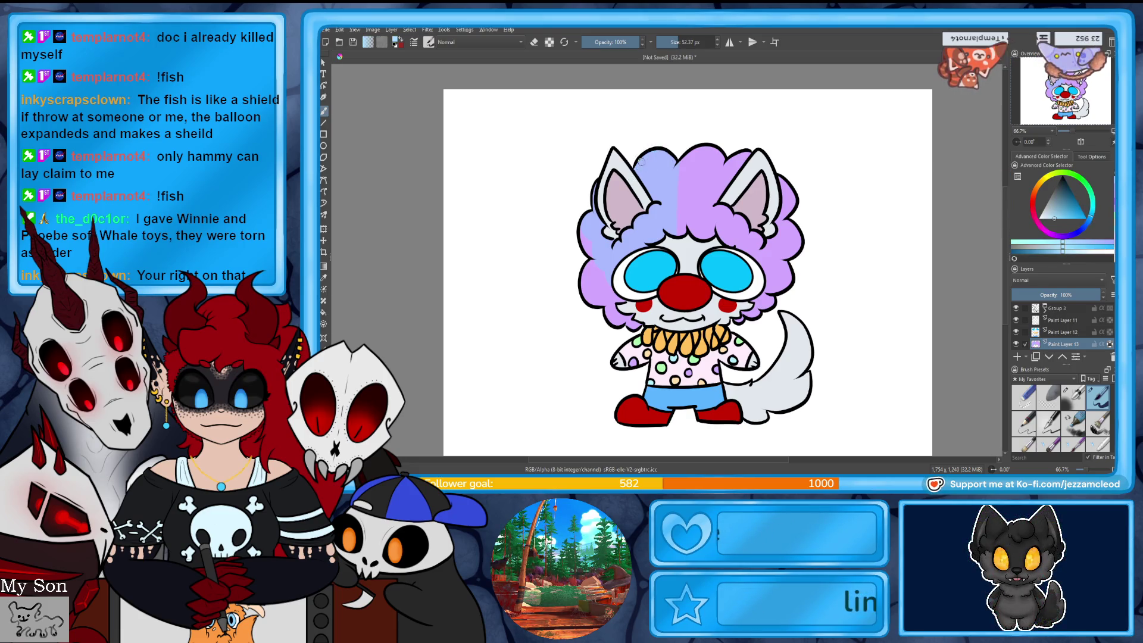
- Try periwinkle strokes on the left of the wig, undoing them both
drag(646, 198, 663, 179)
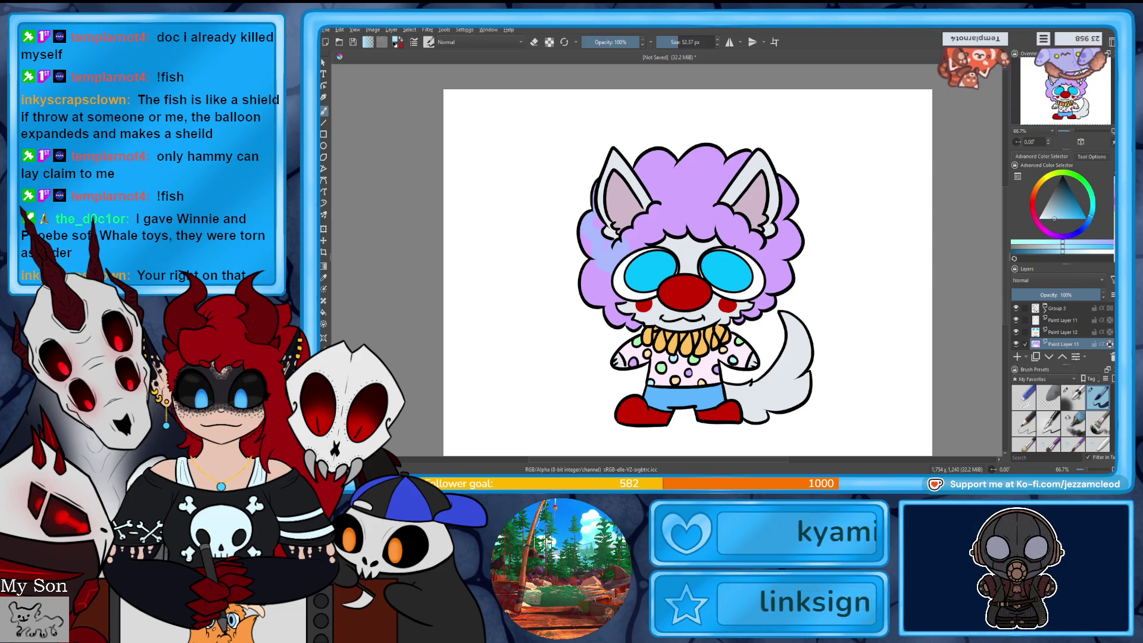
click(1083, 227)
mouse_move(595, 283)
mouse_down()
mouse_move(616, 259)
mouse_move(602, 224)
mouse_up()
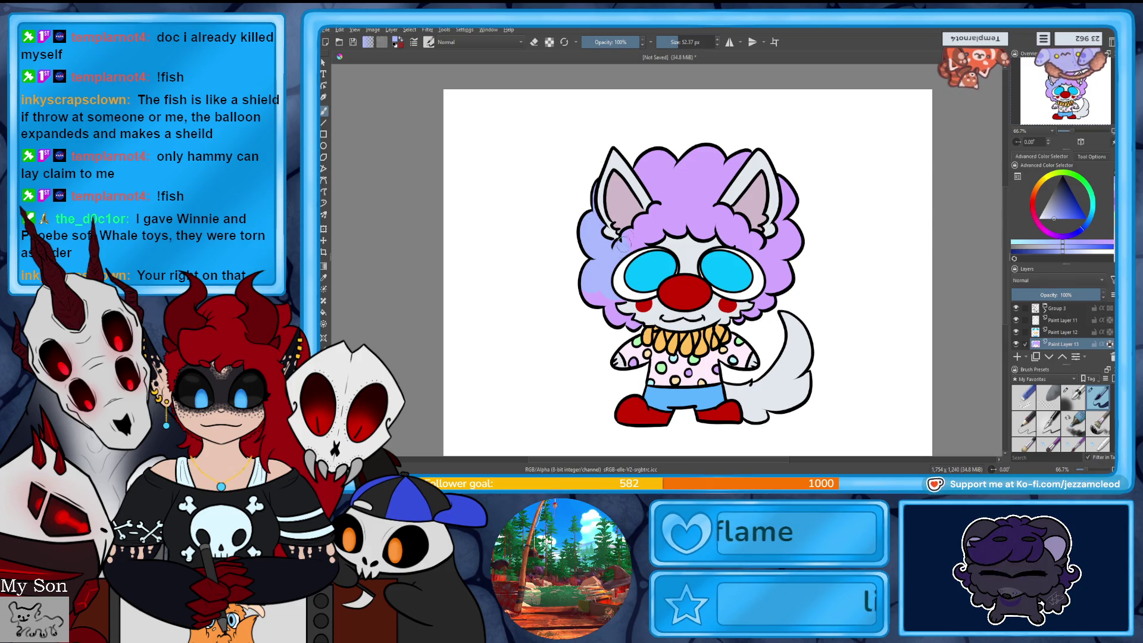
key(ctrl+z)
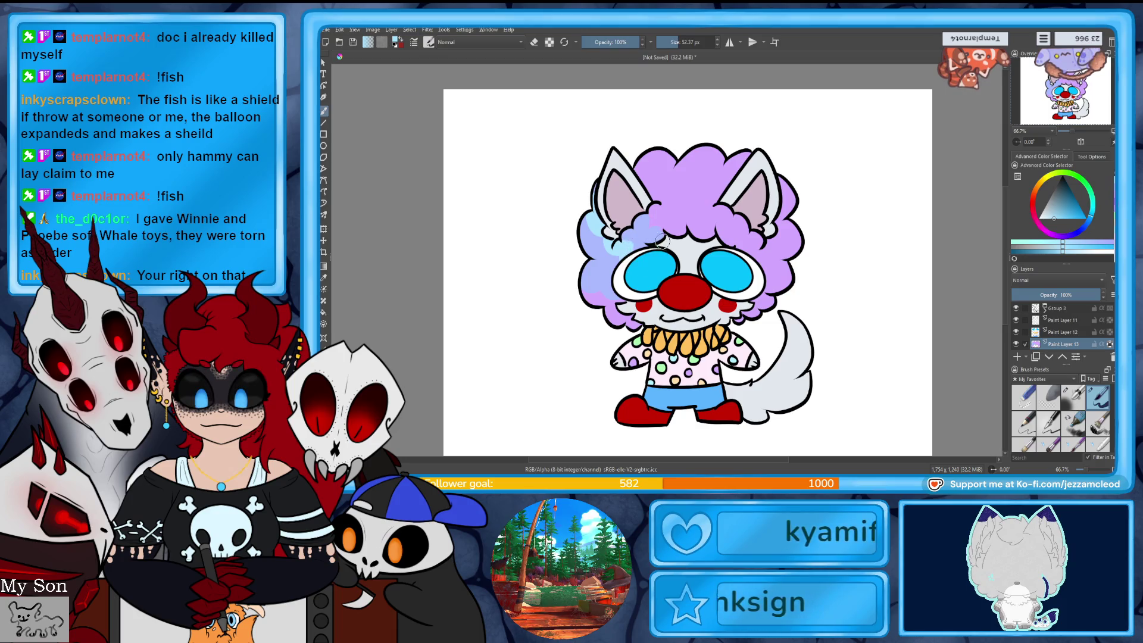
drag(661, 241, 620, 208)
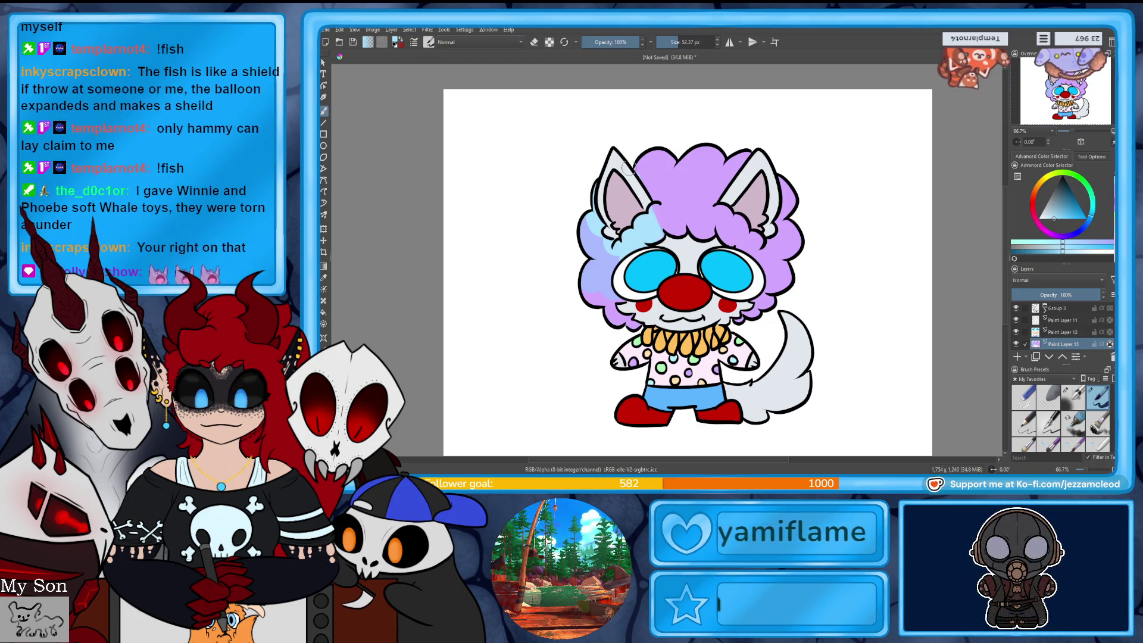
key(ctrl+z)
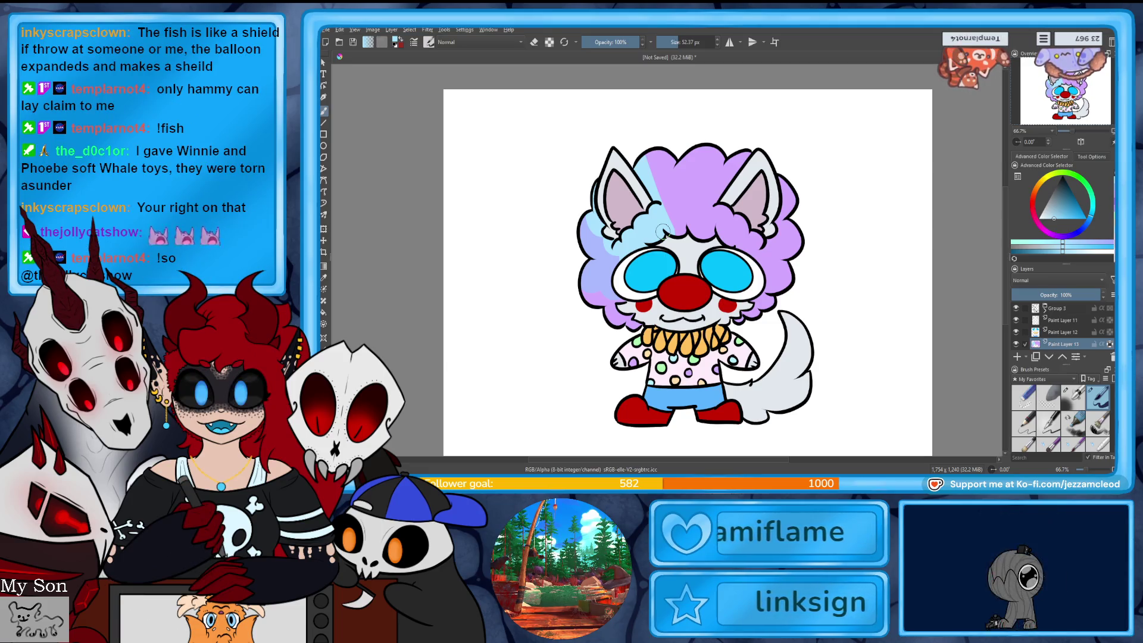
- Paint light teal across the upper-left of the wig
click(1087, 208)
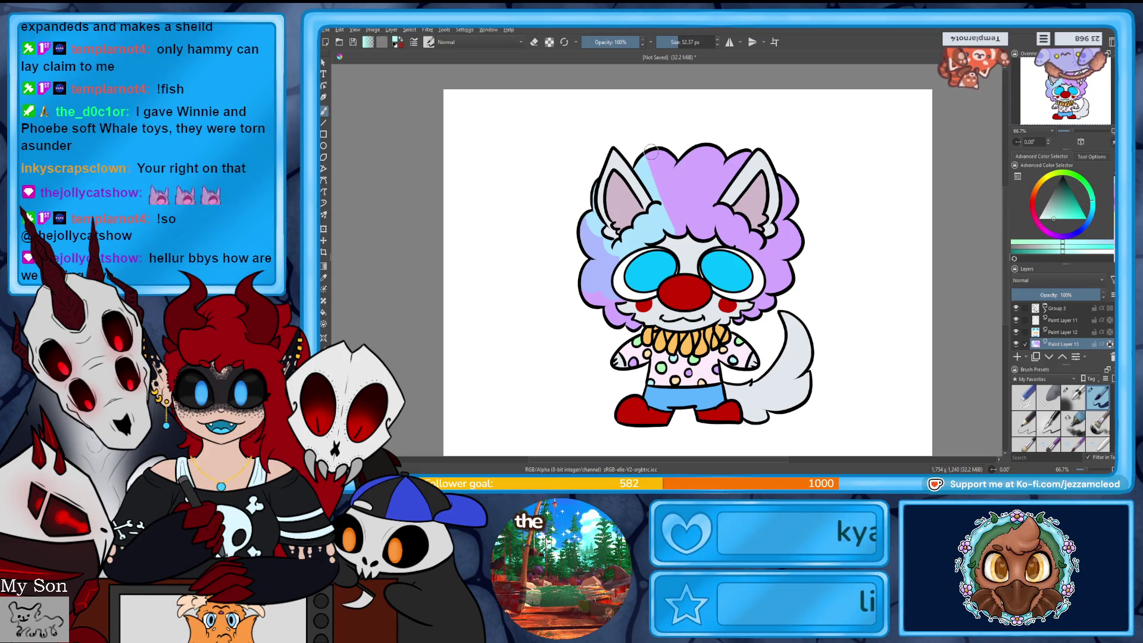
drag(649, 182, 667, 232)
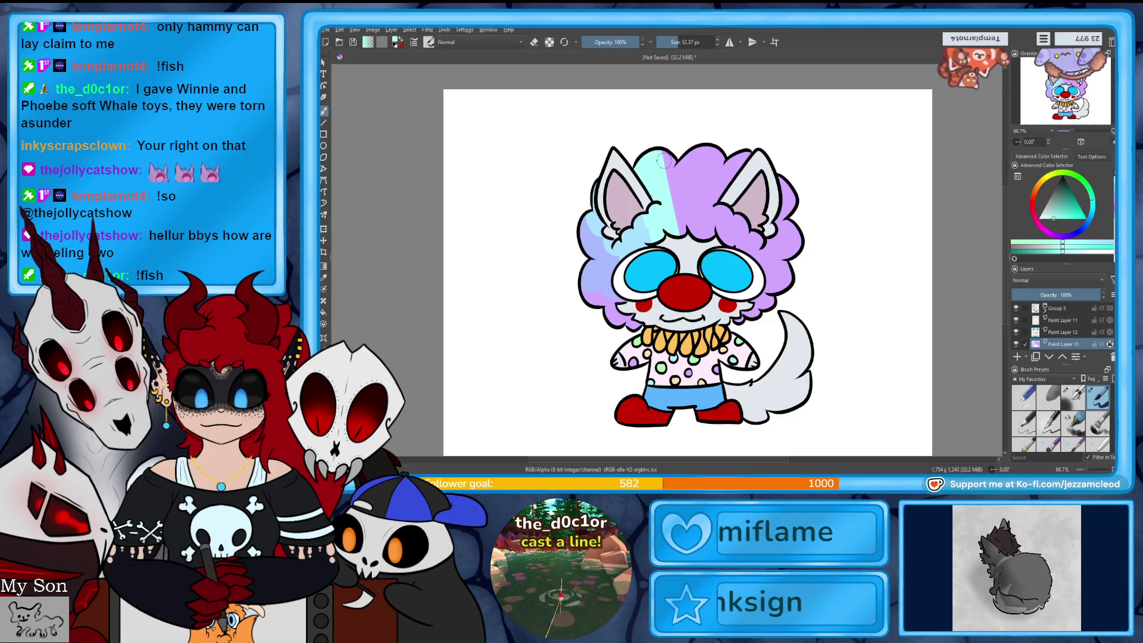
drag(685, 155, 685, 203)
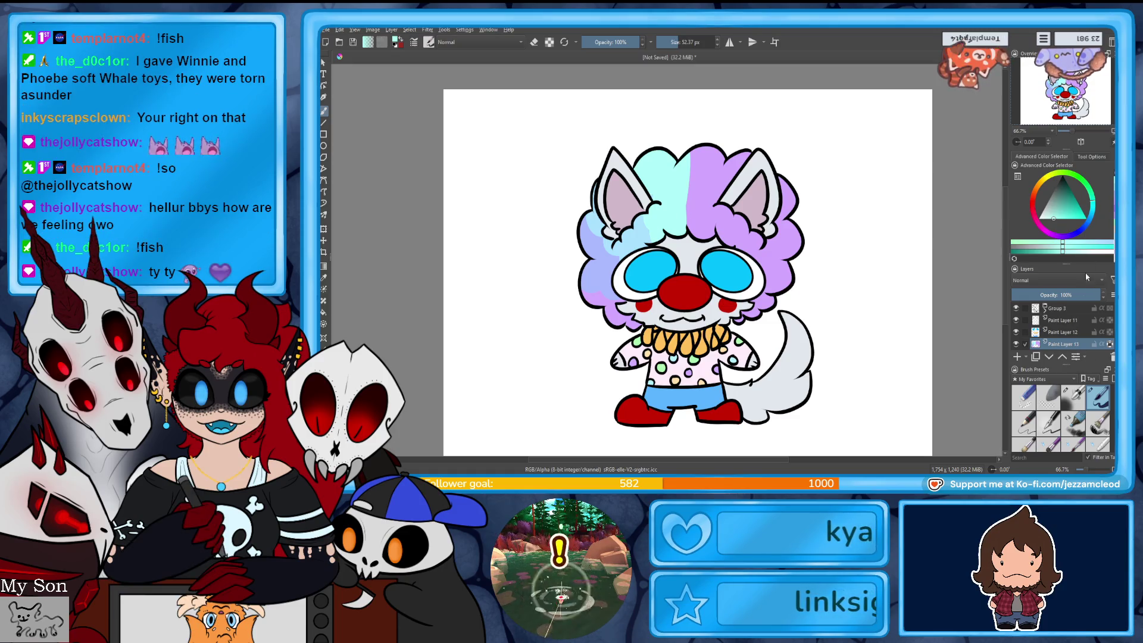
- Paint light green bands down the wig's middle and over its upper-right edge
click(1090, 192)
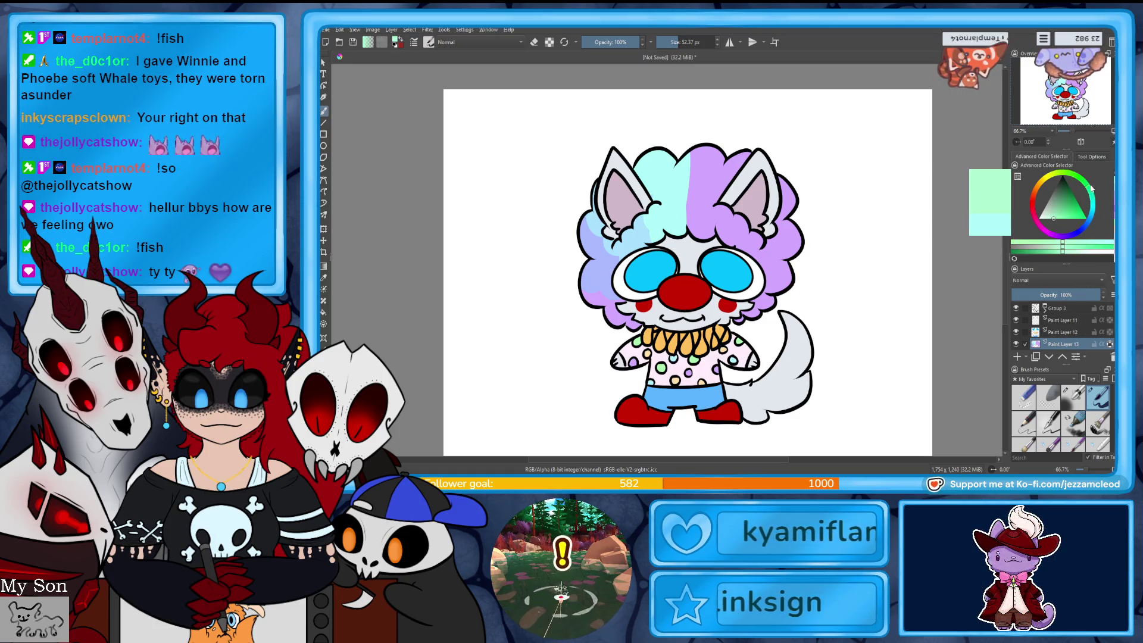
drag(685, 174, 689, 222)
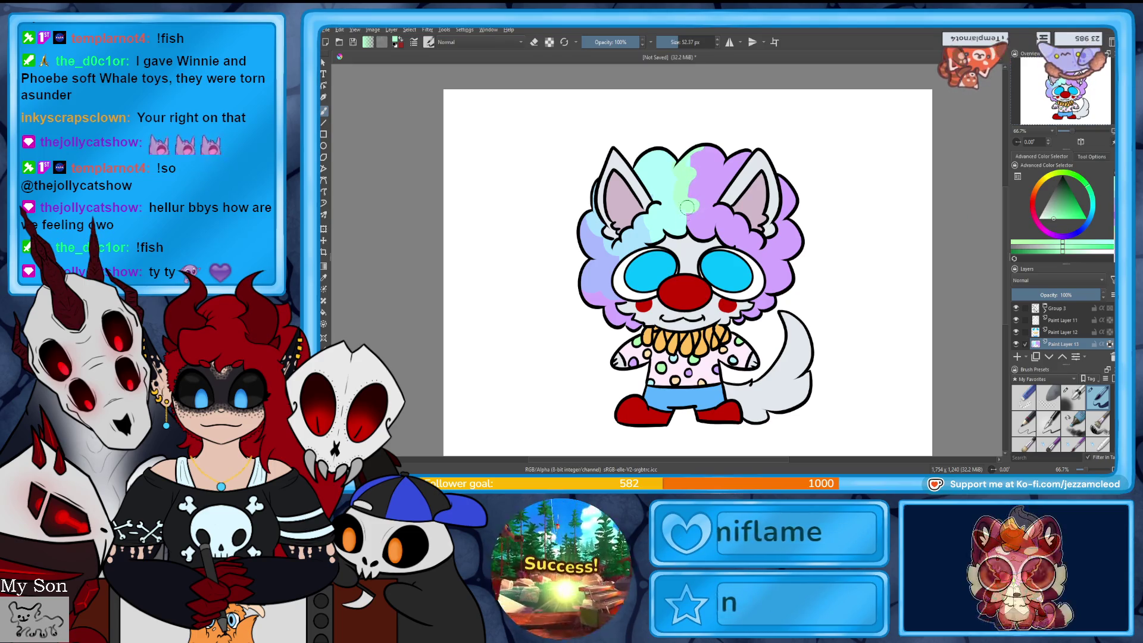
drag(690, 157, 701, 196)
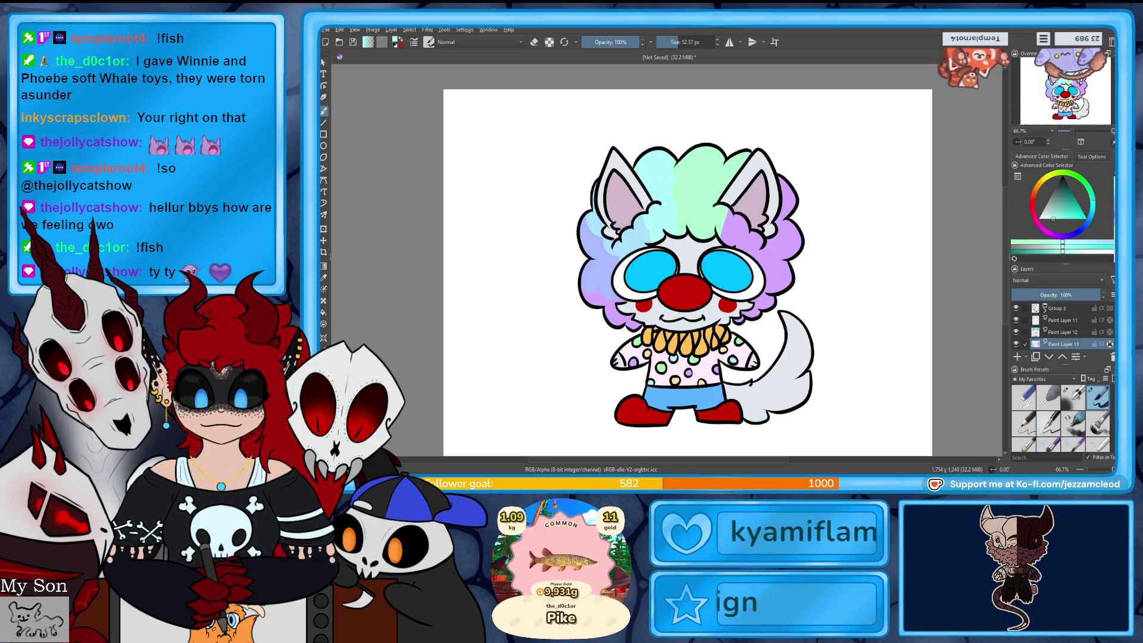
drag(1096, 193, 1076, 177)
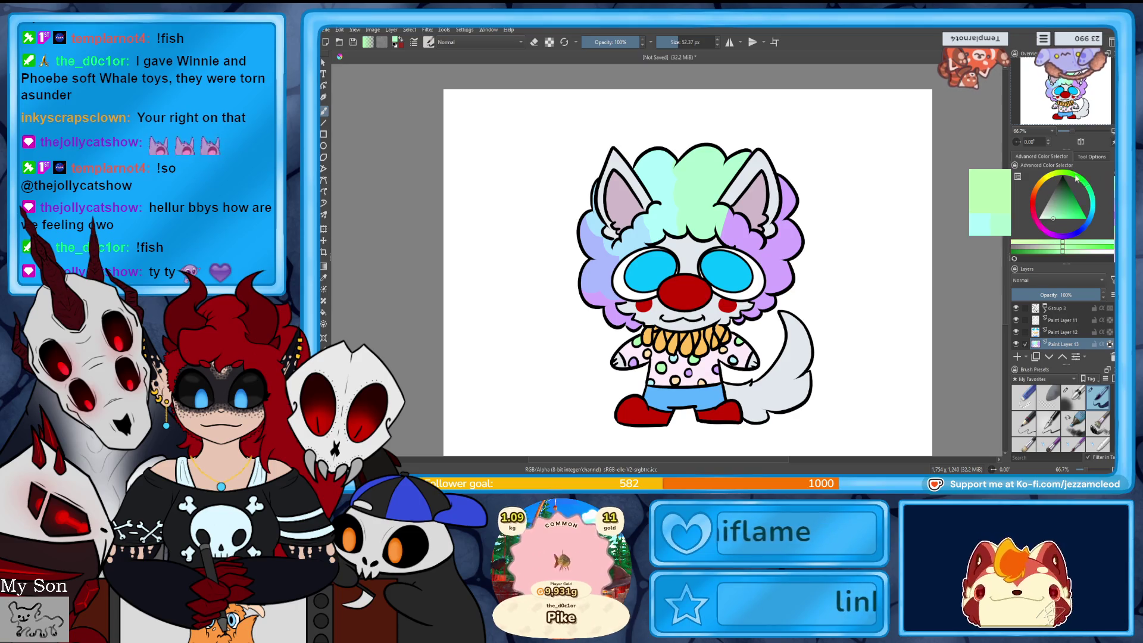
drag(745, 158, 731, 206)
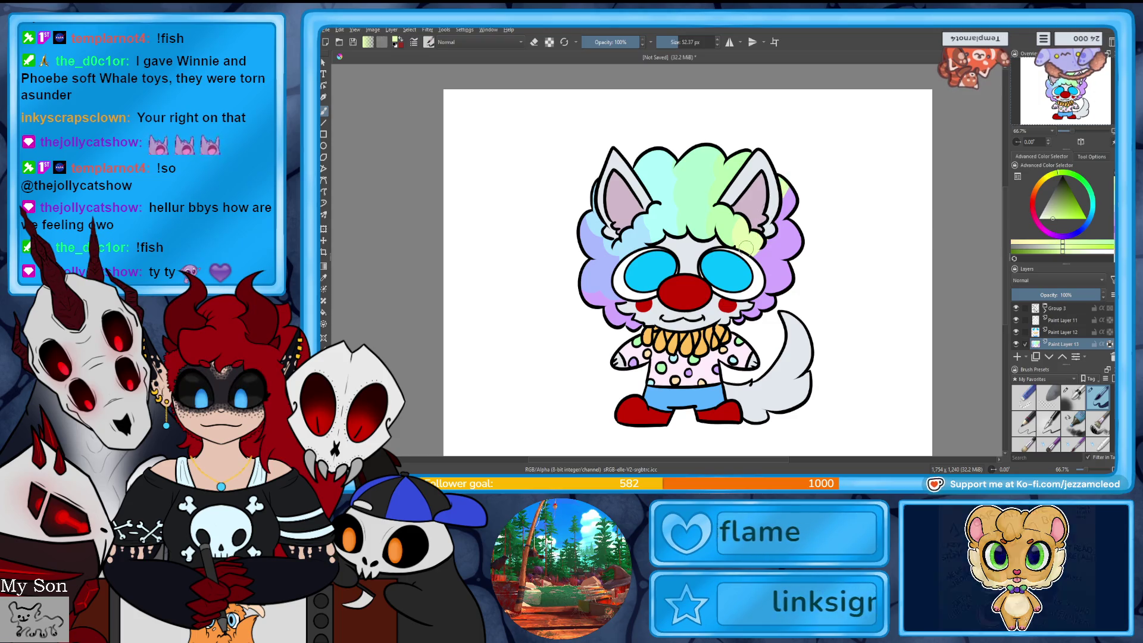
drag(778, 190, 801, 247)
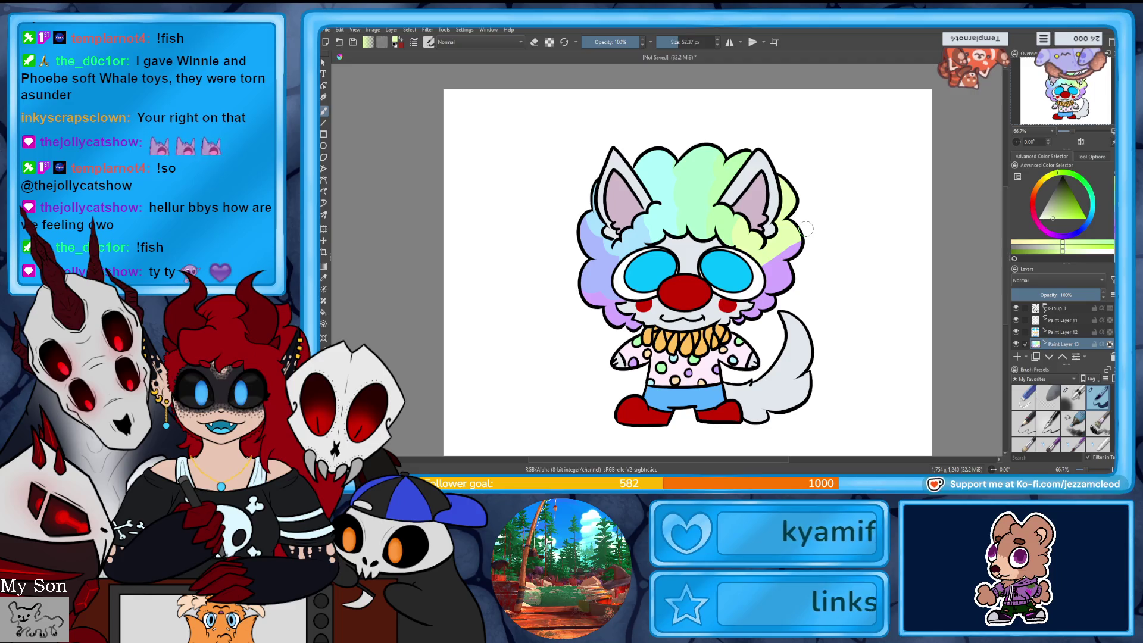
- Brush peach shading on the hair beside the right eye and cheek, then pick pink
click(1047, 183)
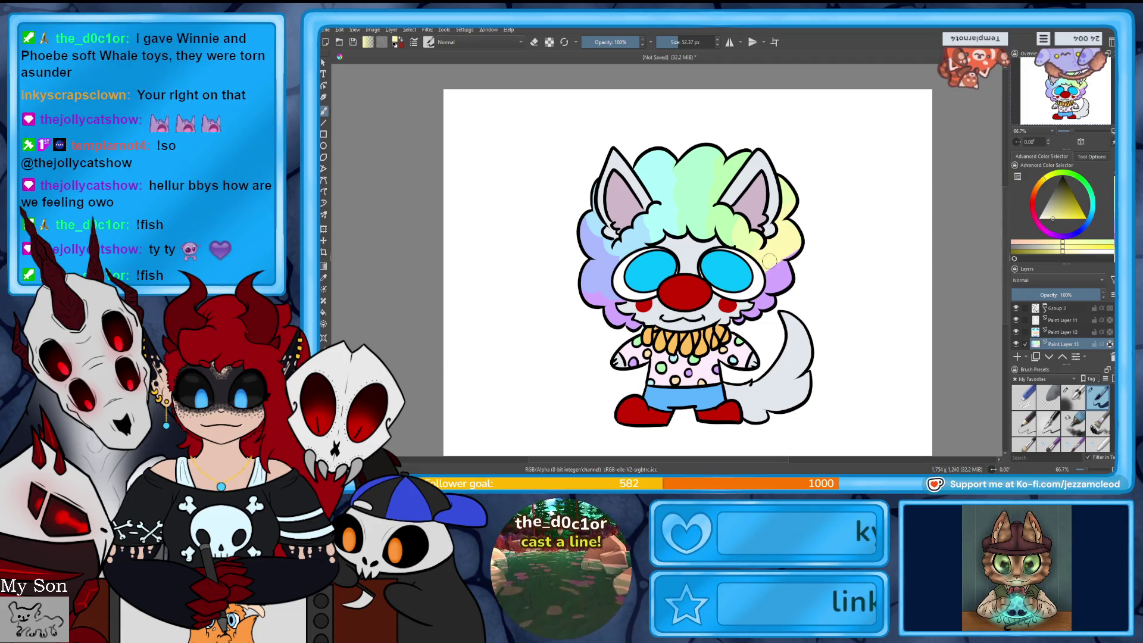
click(1042, 202)
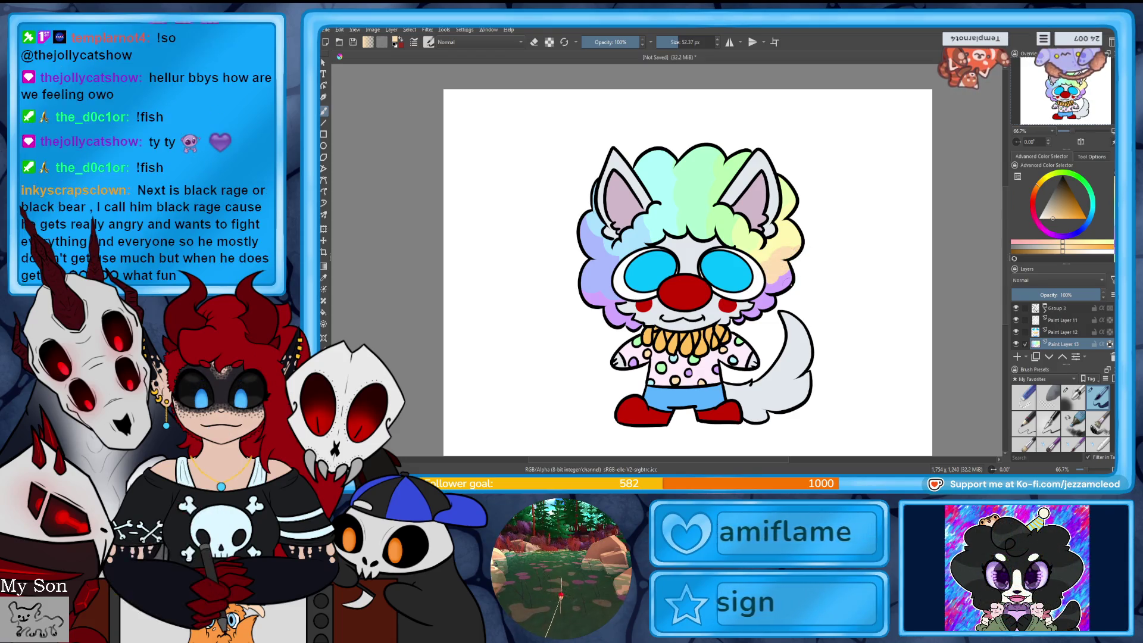
click(1036, 212)
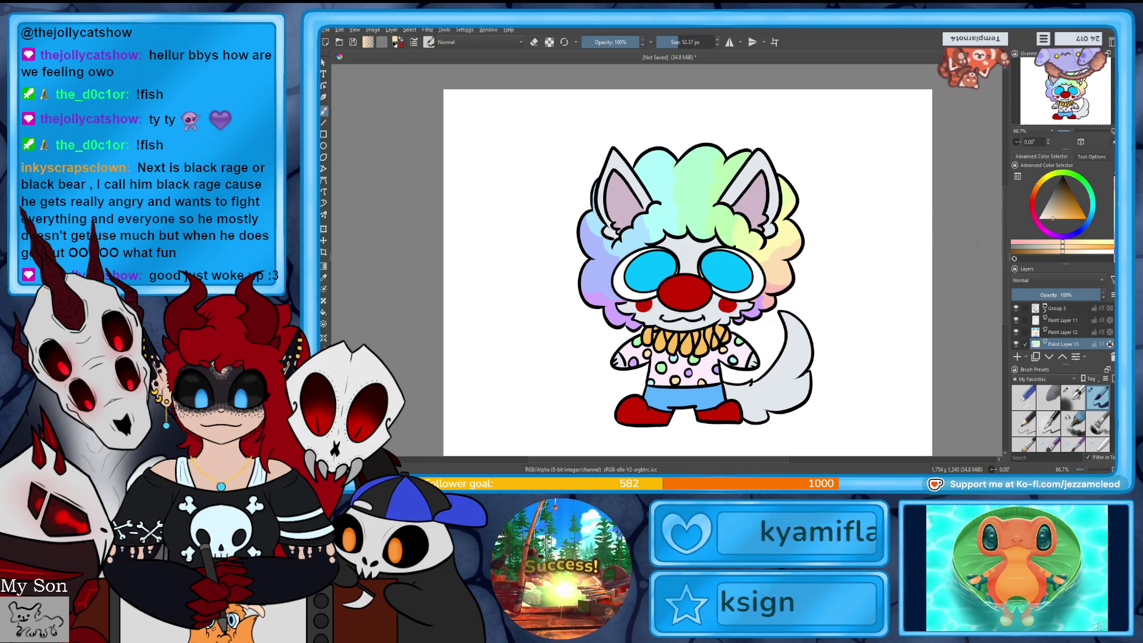
drag(776, 277, 759, 289)
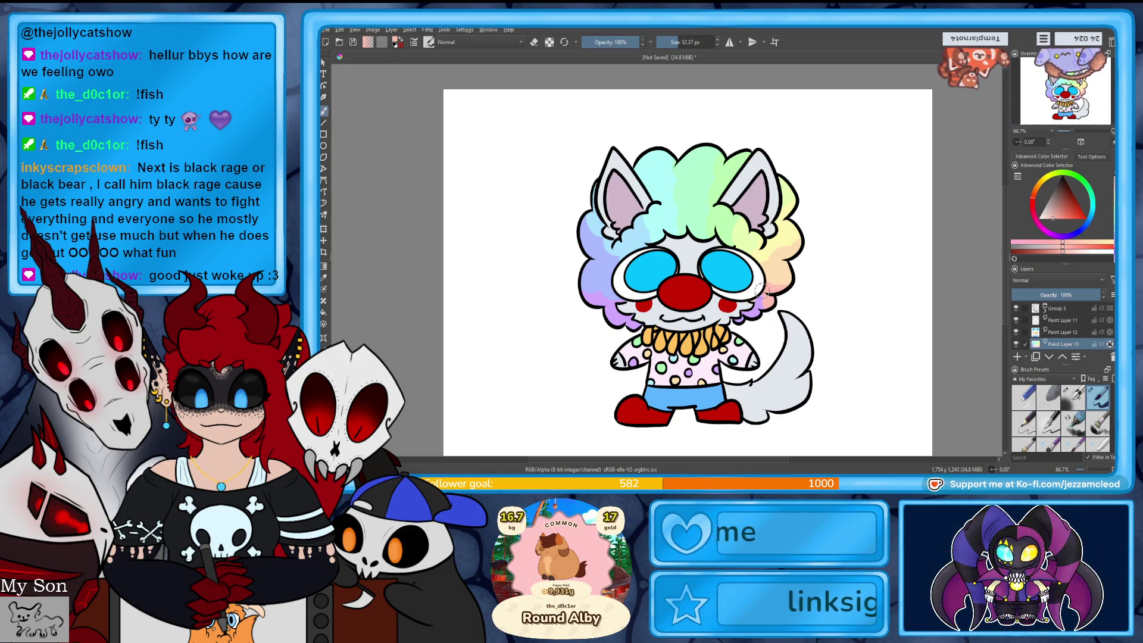
ctrl+click(774, 280)
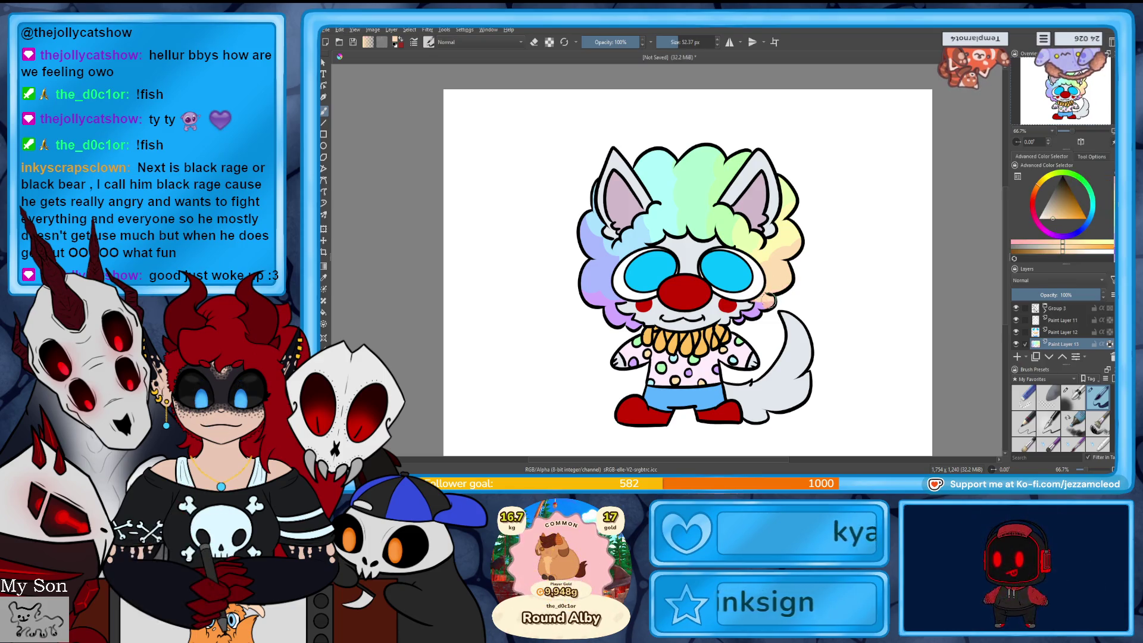
drag(752, 297, 764, 315)
ctrl+click(728, 303)
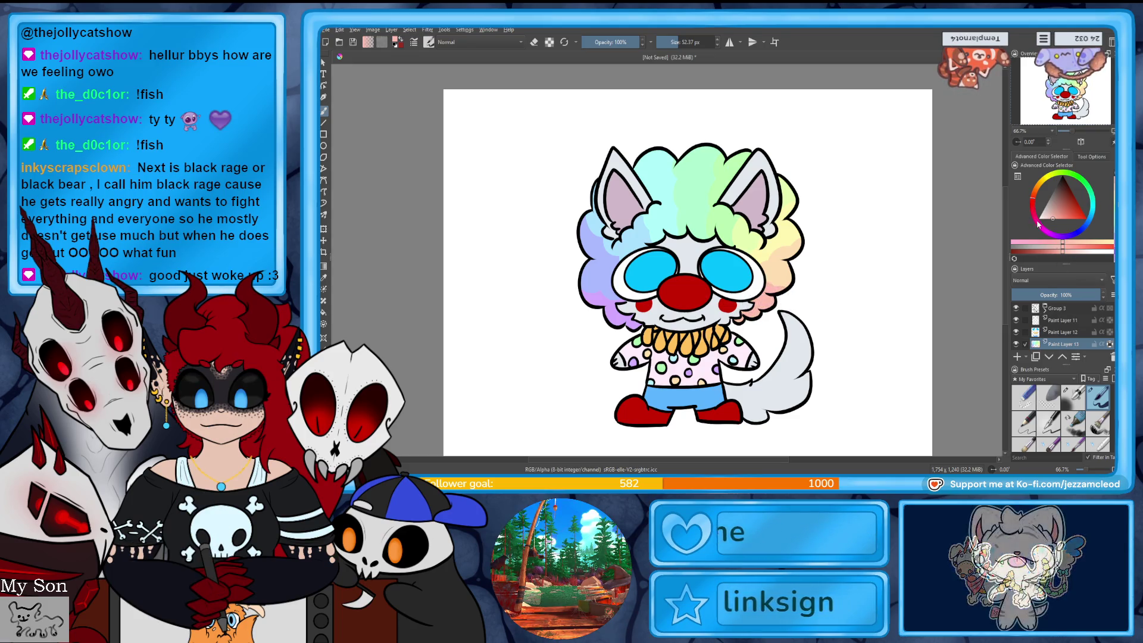
ctrl+click(774, 290)
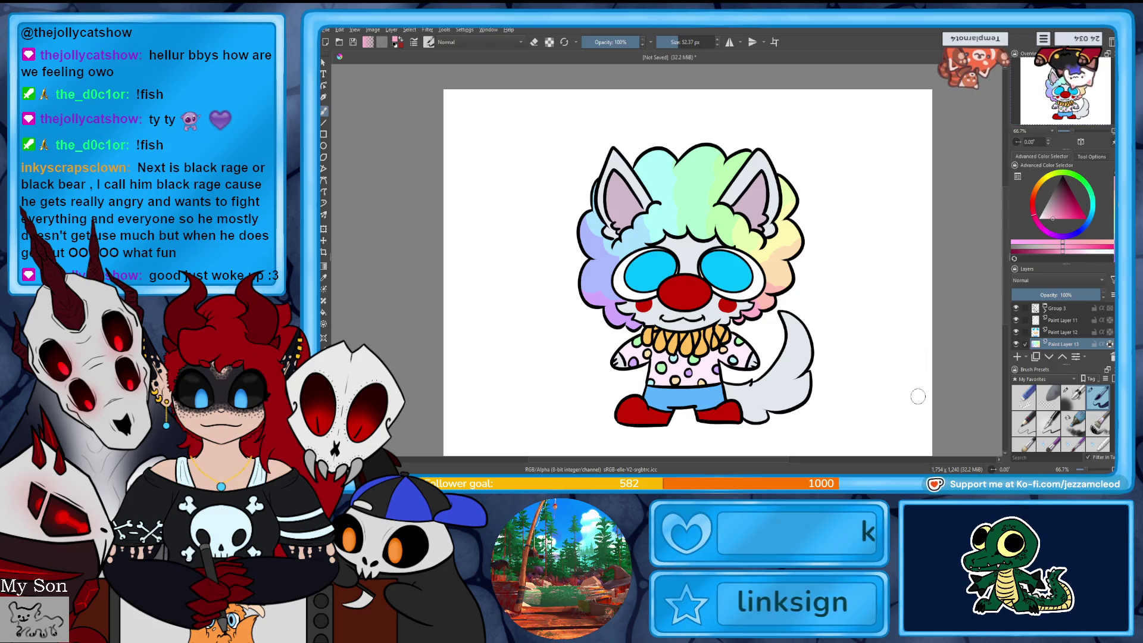
- On Paint Layer 10, dab pink over the left cheek spot and zoom in on the face
key(Page_Down)
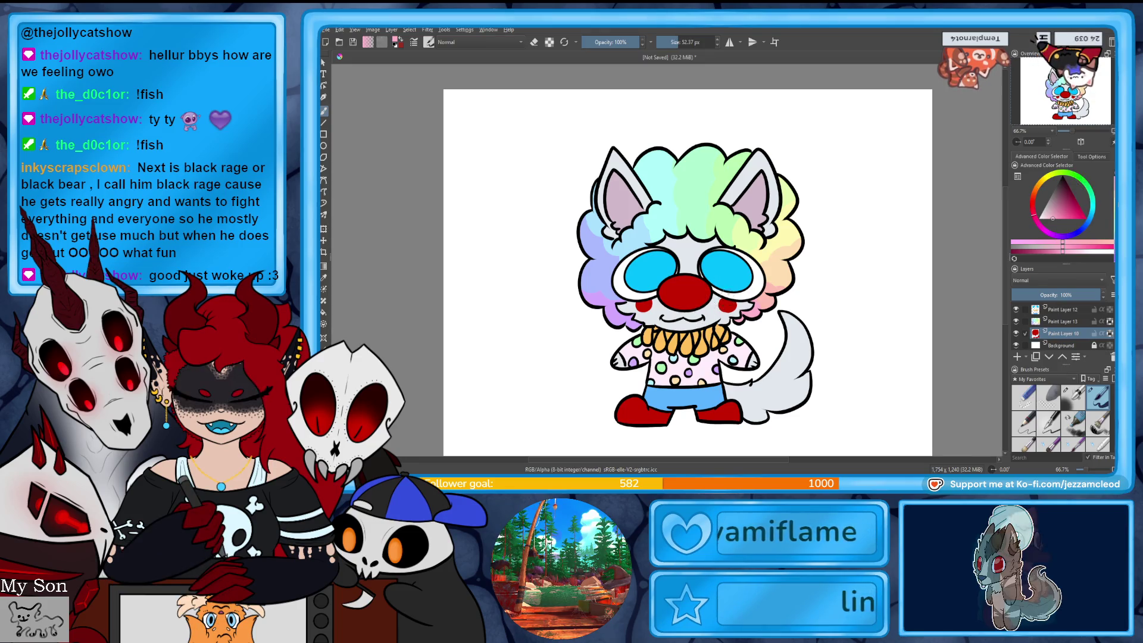
click(645, 305)
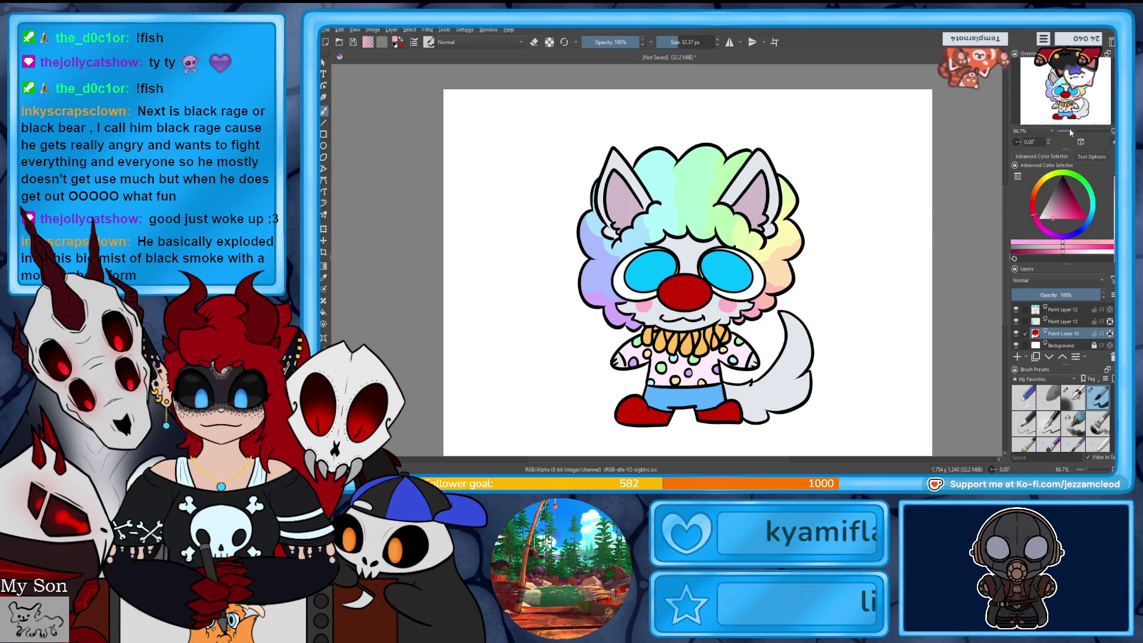
drag(1070, 130, 1091, 131)
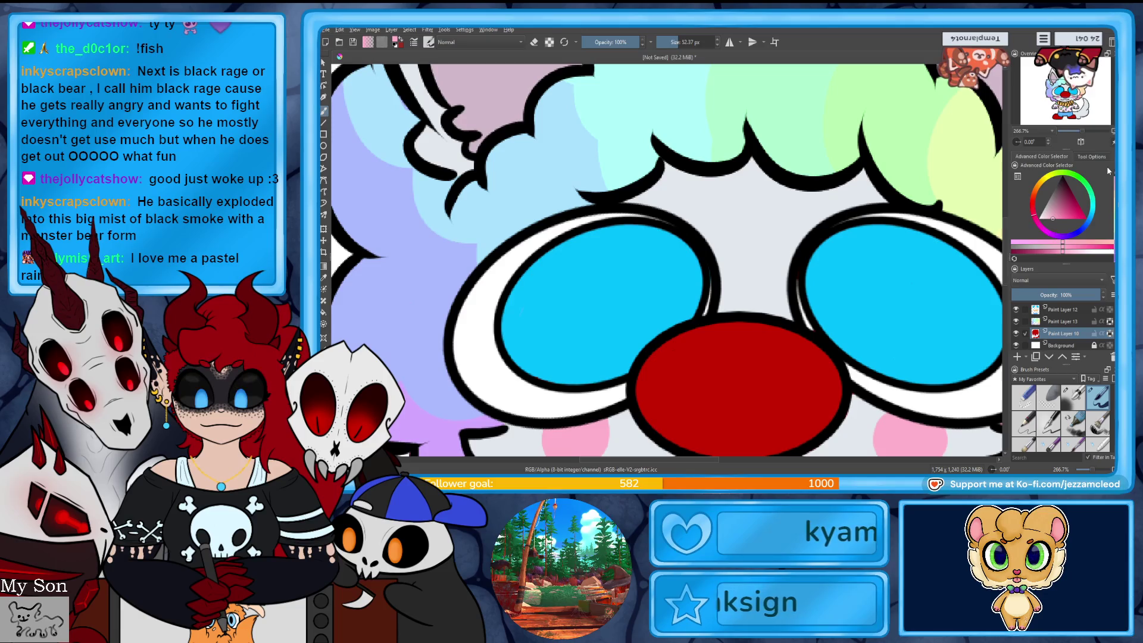
- Reset zoom to 100% and scroll so the clown's head and upper body show
key(1)
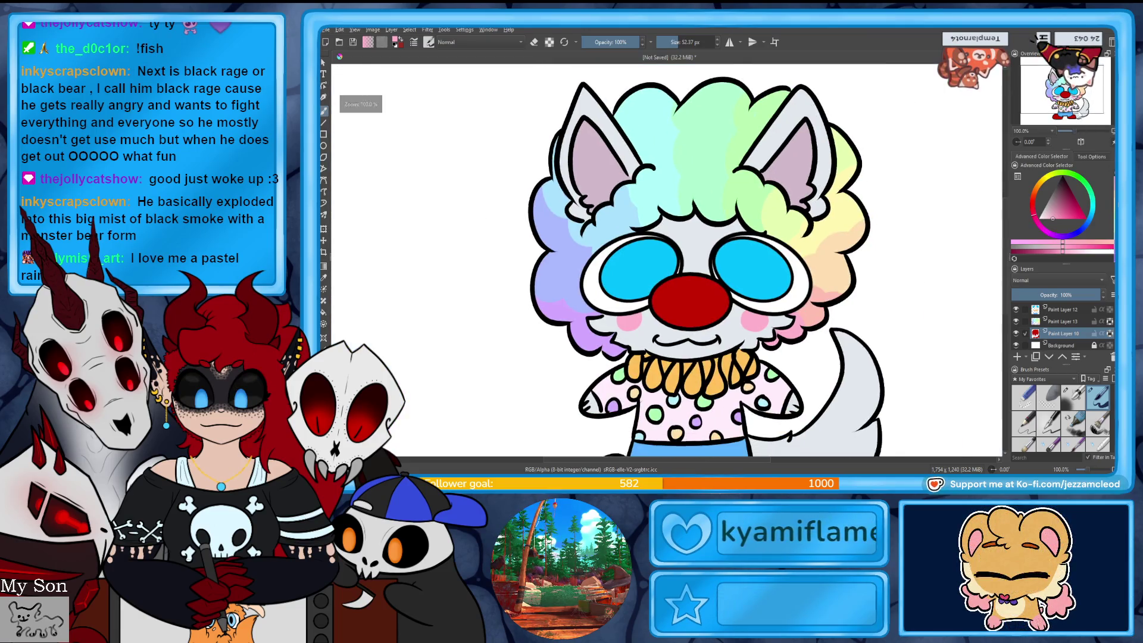
scroll(1080, 135, down, 1)
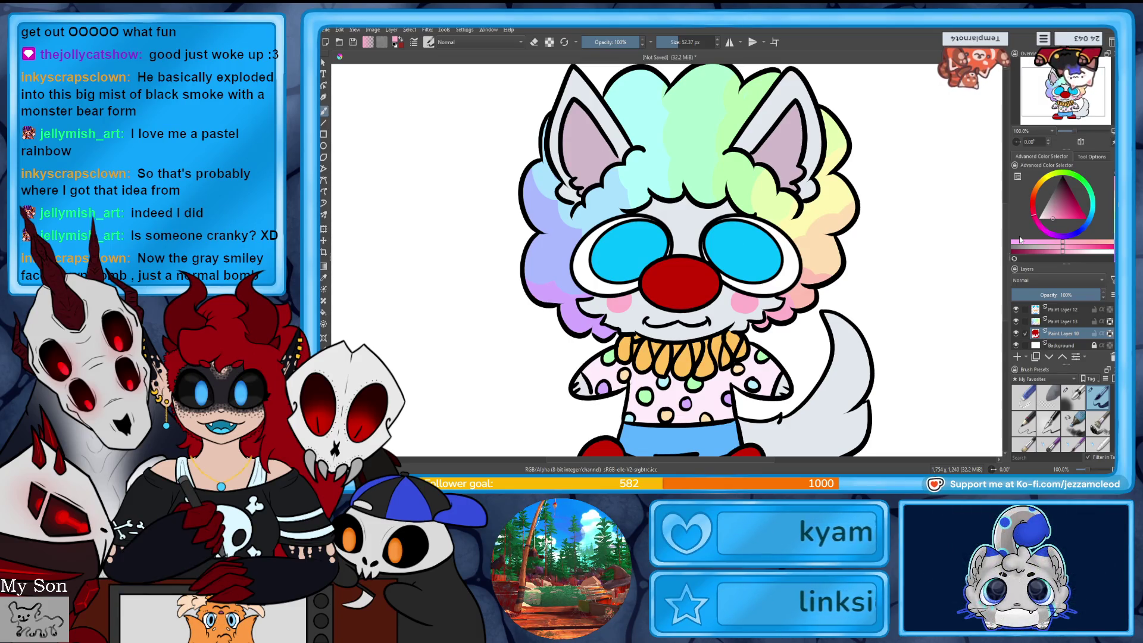
- Select Group 3 and collapse the new Group 14 holding the character layers
scroll(1081, 122, down, 2)
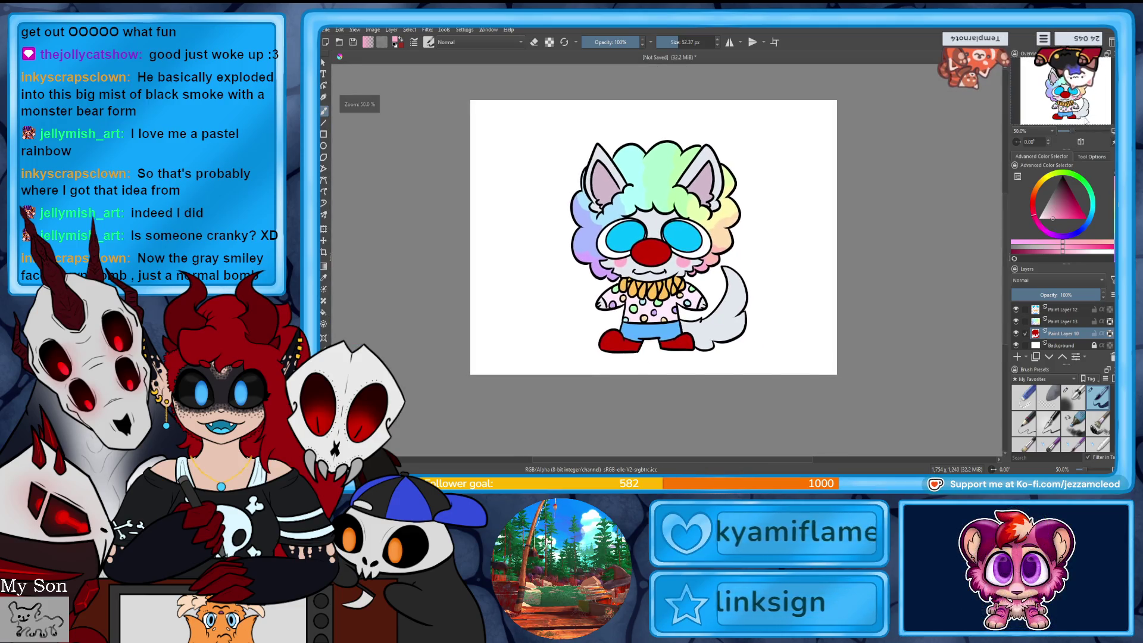
scroll(1063, 327, up, 1)
click(1063, 308)
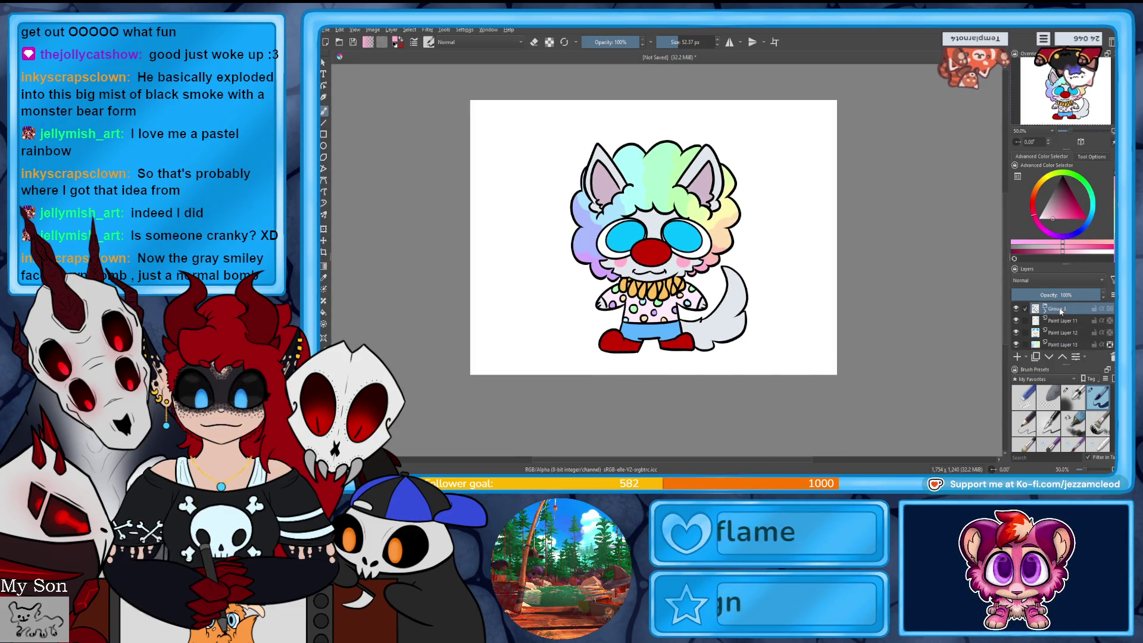
scroll(1063, 326, down, 1)
scroll(1069, 331, up, 2)
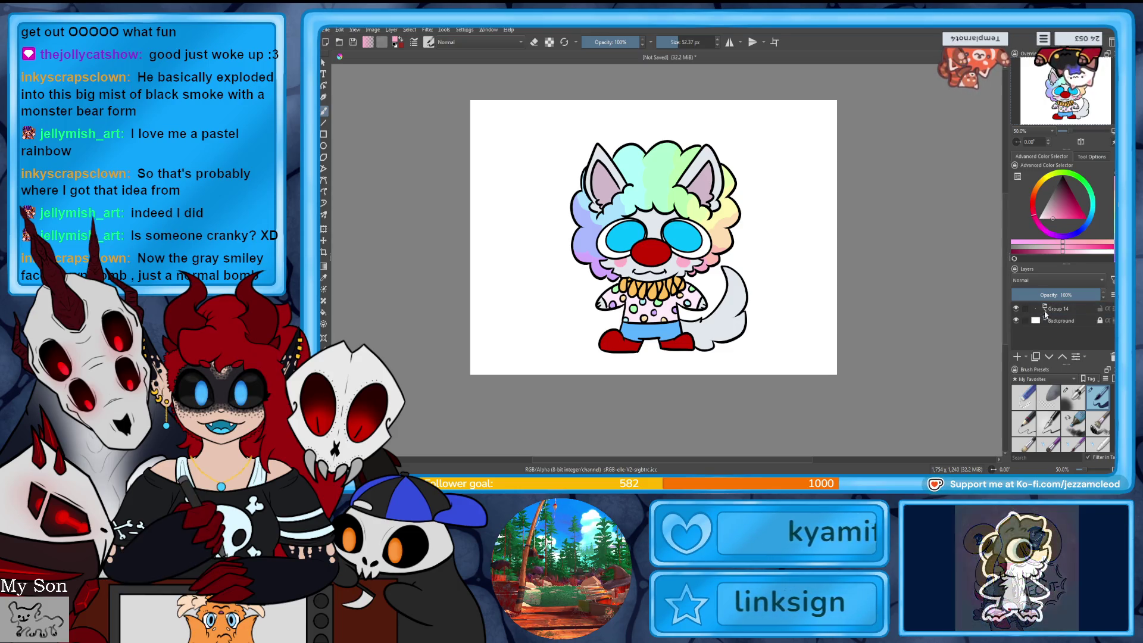
click(1038, 308)
- Crop the canvas to 898×1163 around the character and add a new empty paint layer
key(ctrl+t)
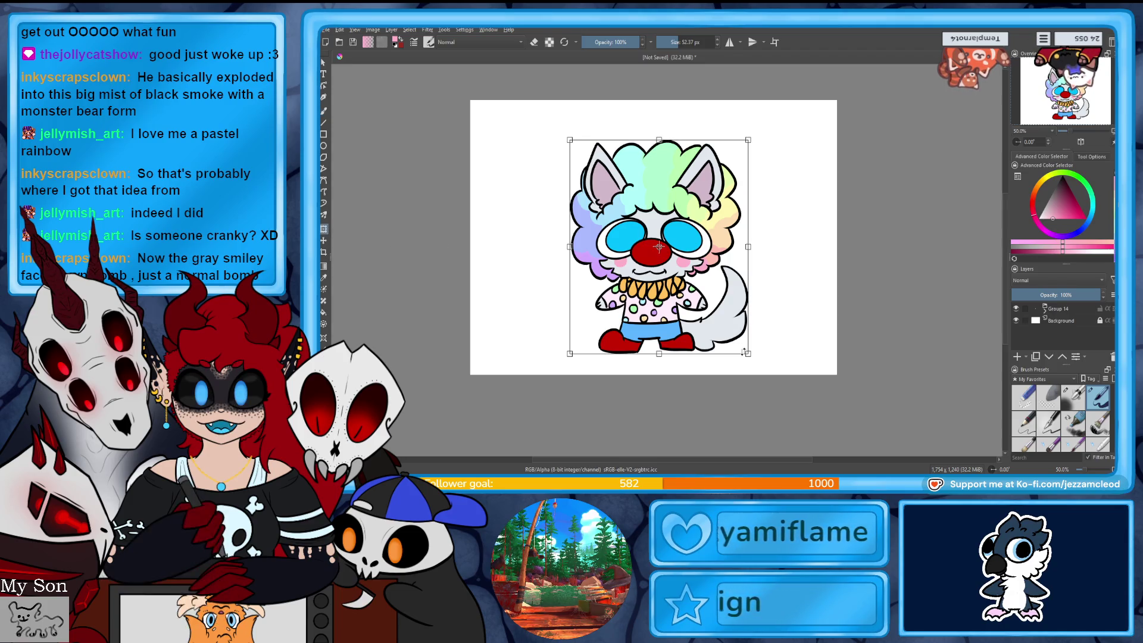
key(c)
drag(469, 286, 562, 312)
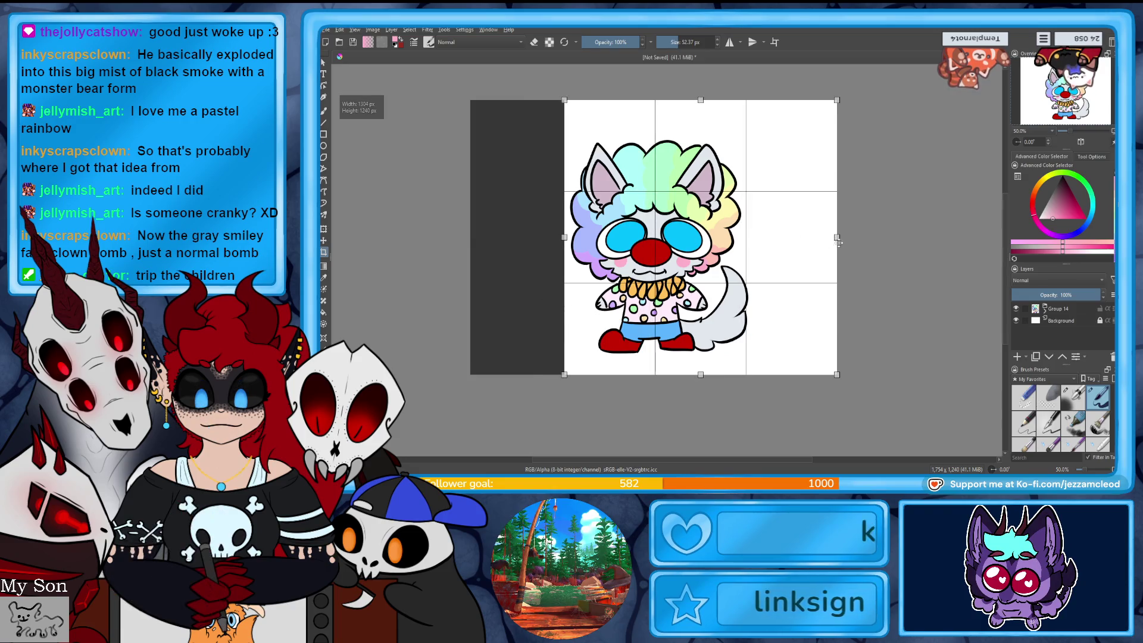
drag(837, 268, 752, 271)
drag(684, 374, 684, 358)
key(Return)
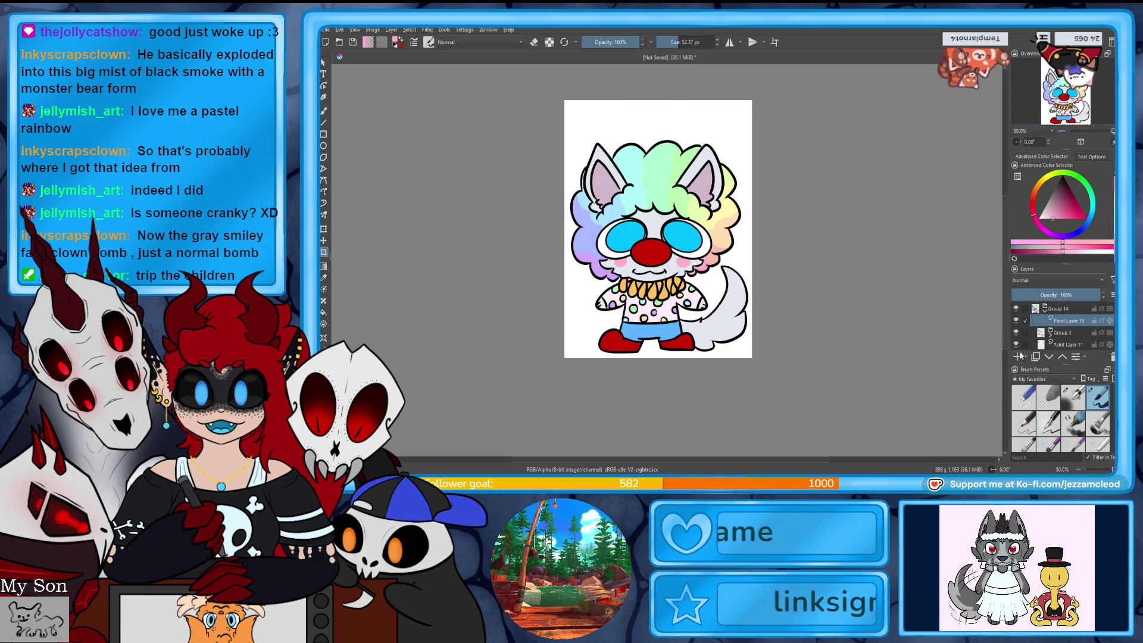
key(Insert)
- Hand-letter KEVIN in black above the clown's head and nudge it slightly right
key(d)
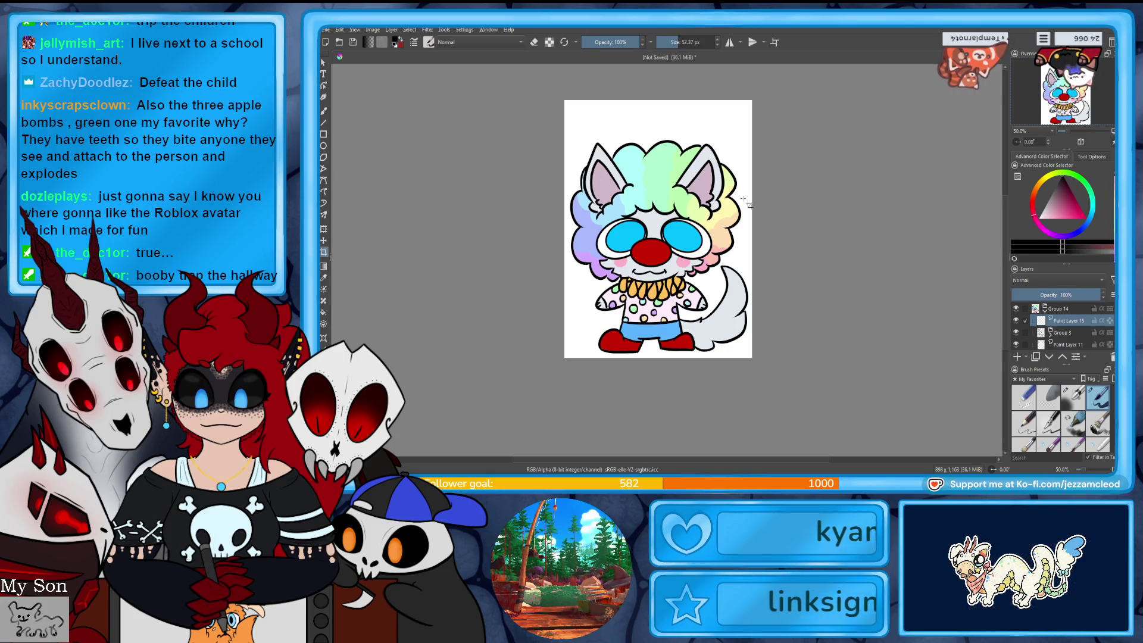
click(324, 111)
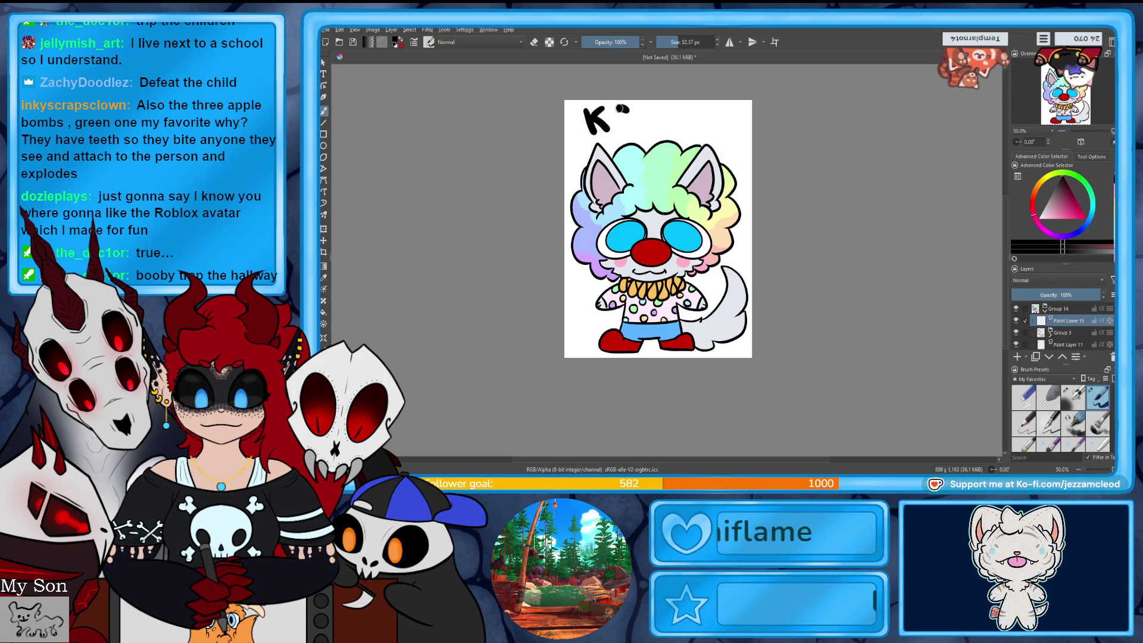
mouse_move(622, 109)
mouse_down()
mouse_move(631, 130)
mouse_move(628, 119)
mouse_move(701, 108)
mouse_up()
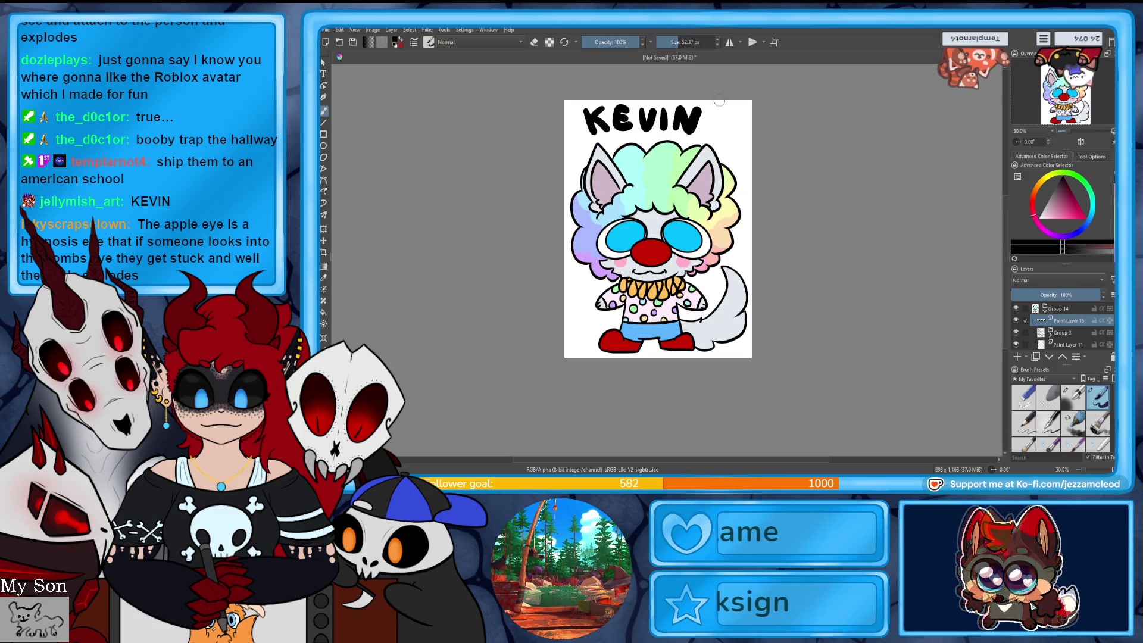
drag(649, 119, 660, 121)
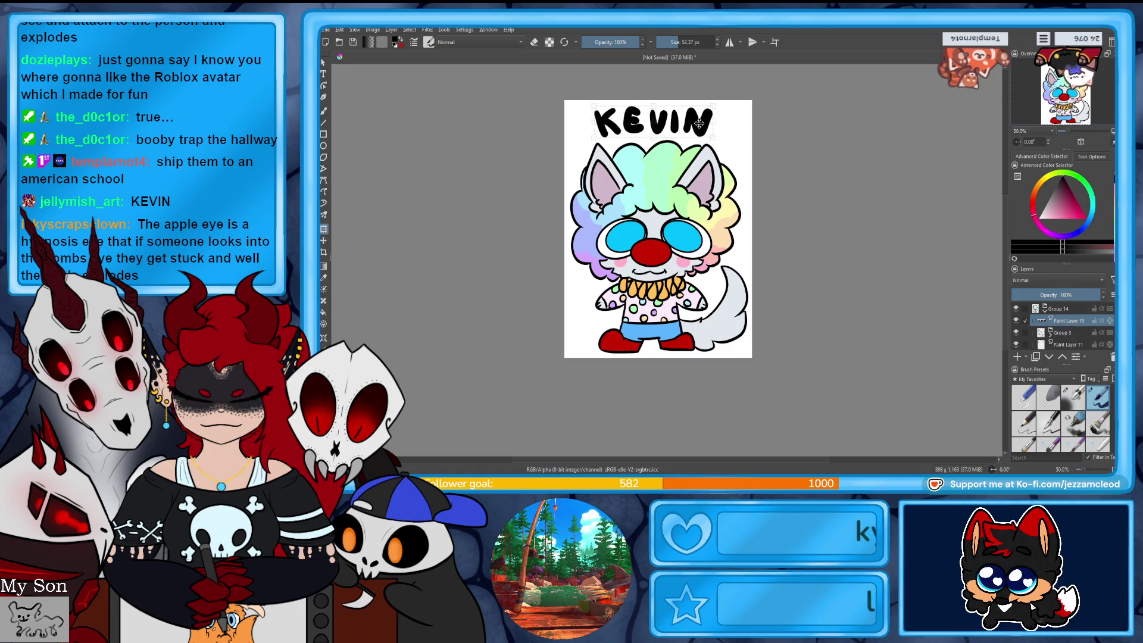
click(1067, 322)
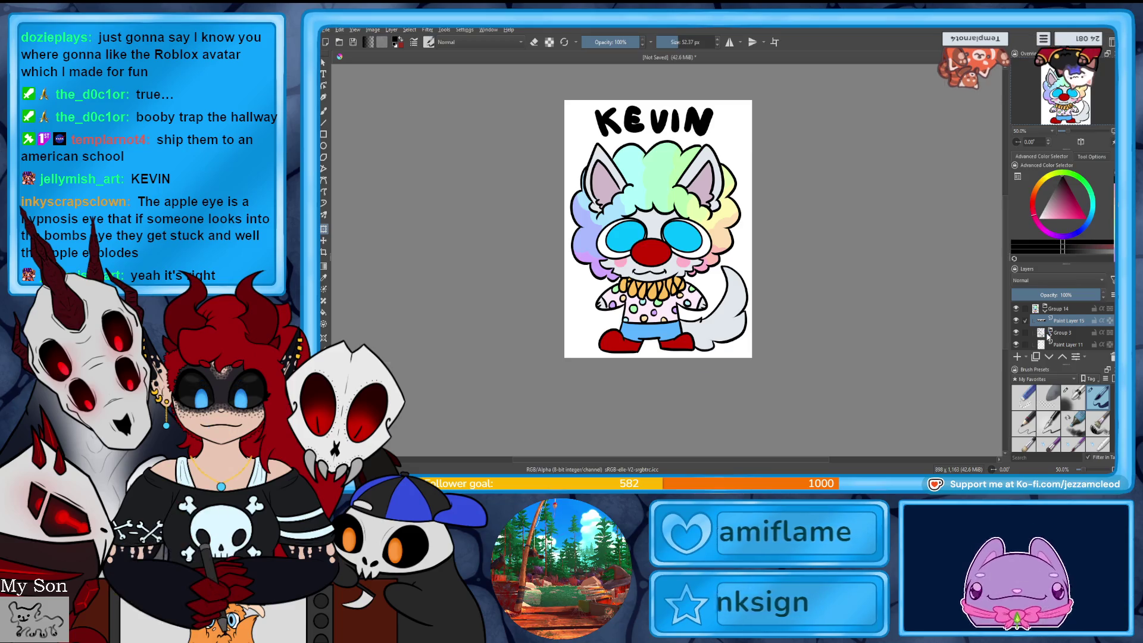
- Save the drawing as Kevin.png with default PNG settings and close the document
key(ctrl+s)
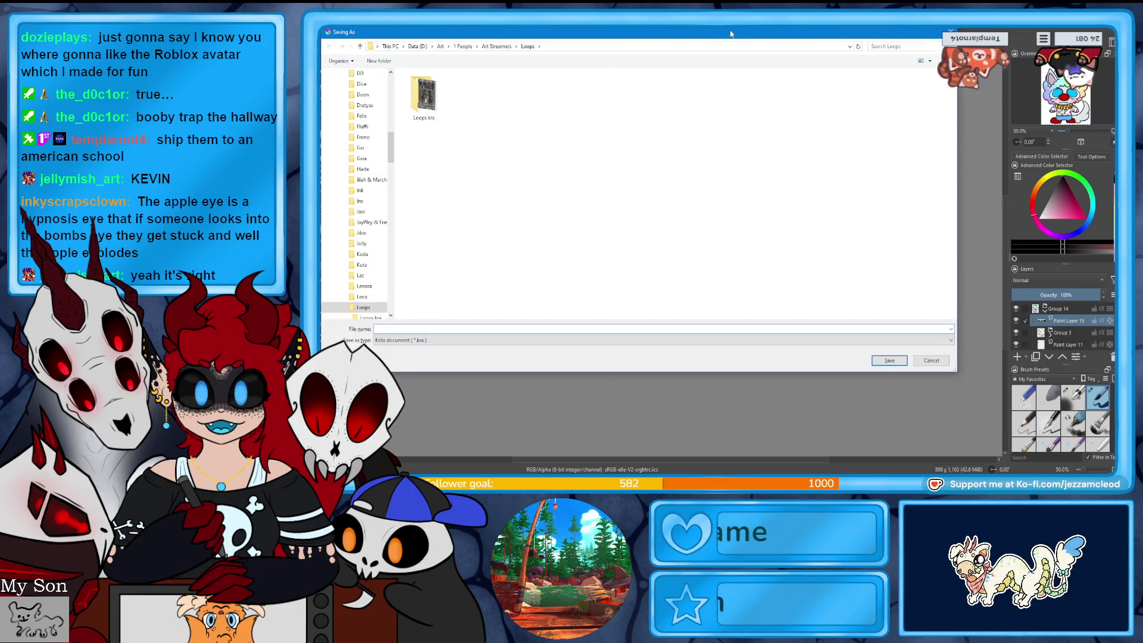
mouse_move(731, 33)
mouse_down()
mouse_move(732, 52)
mouse_move(684, 70)
mouse_up()
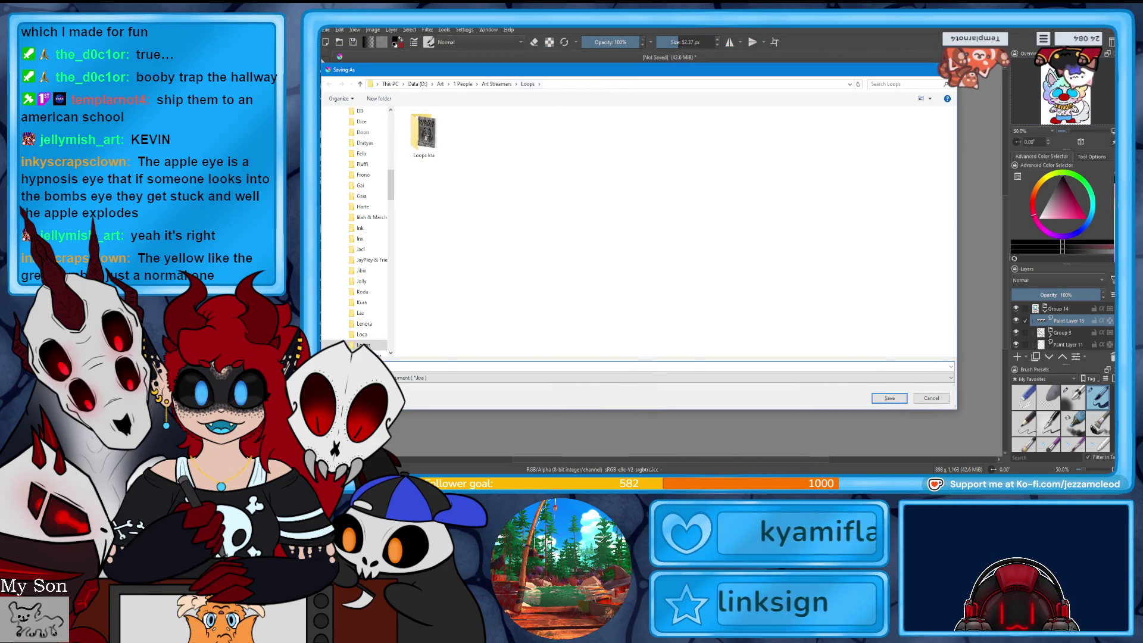
drag(920, 74, 322, 102)
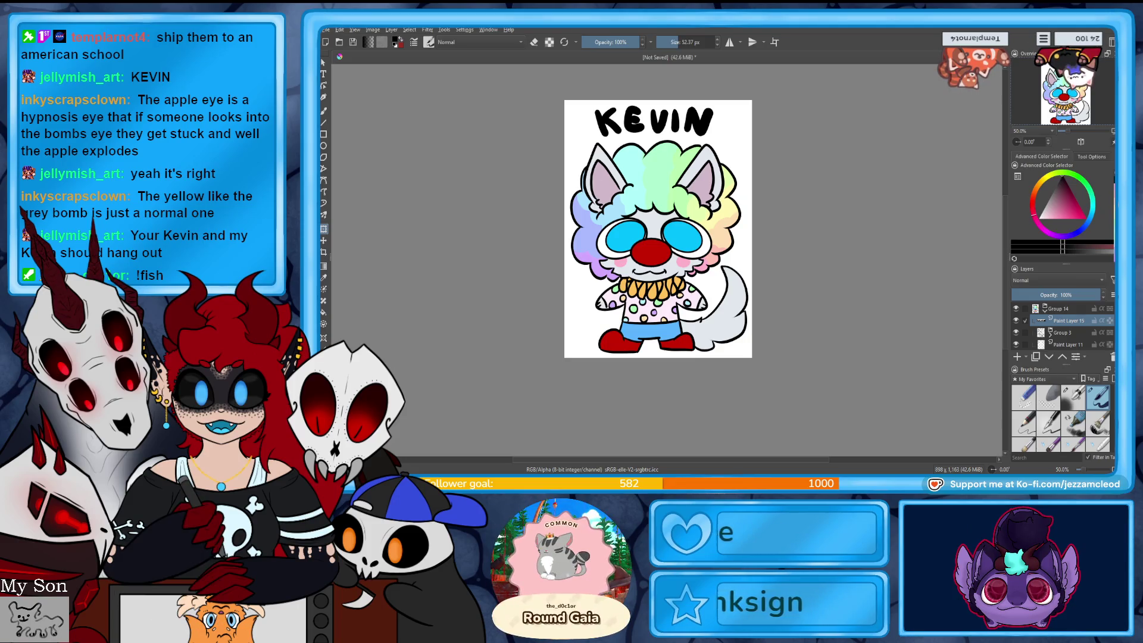
key(ctrl+s)
key(Return)
key(Return)
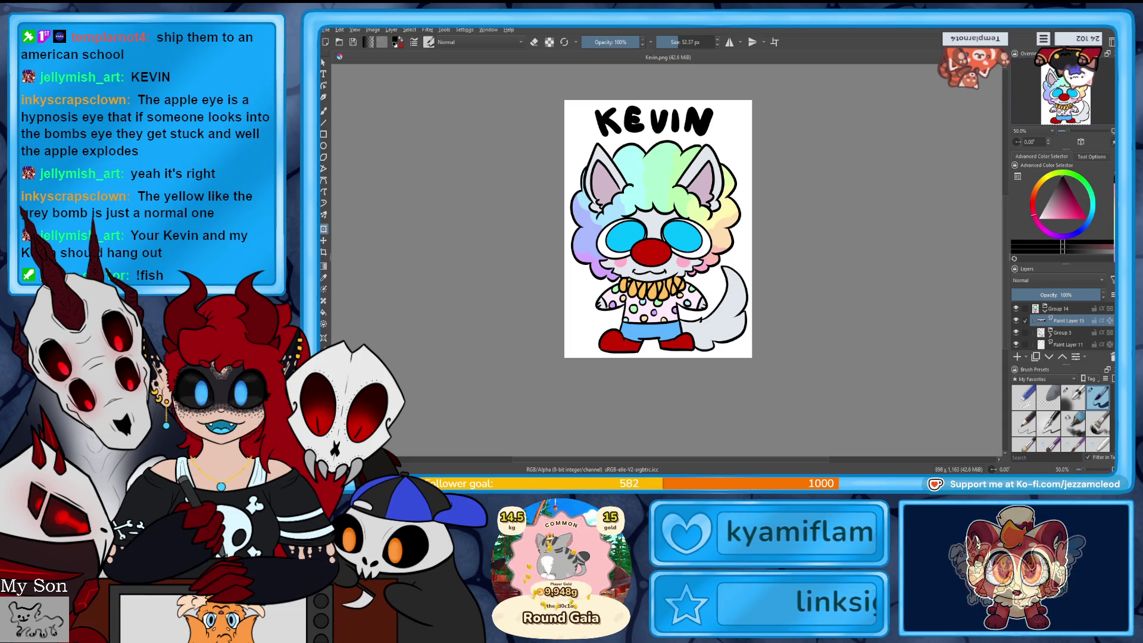
click(1001, 60)
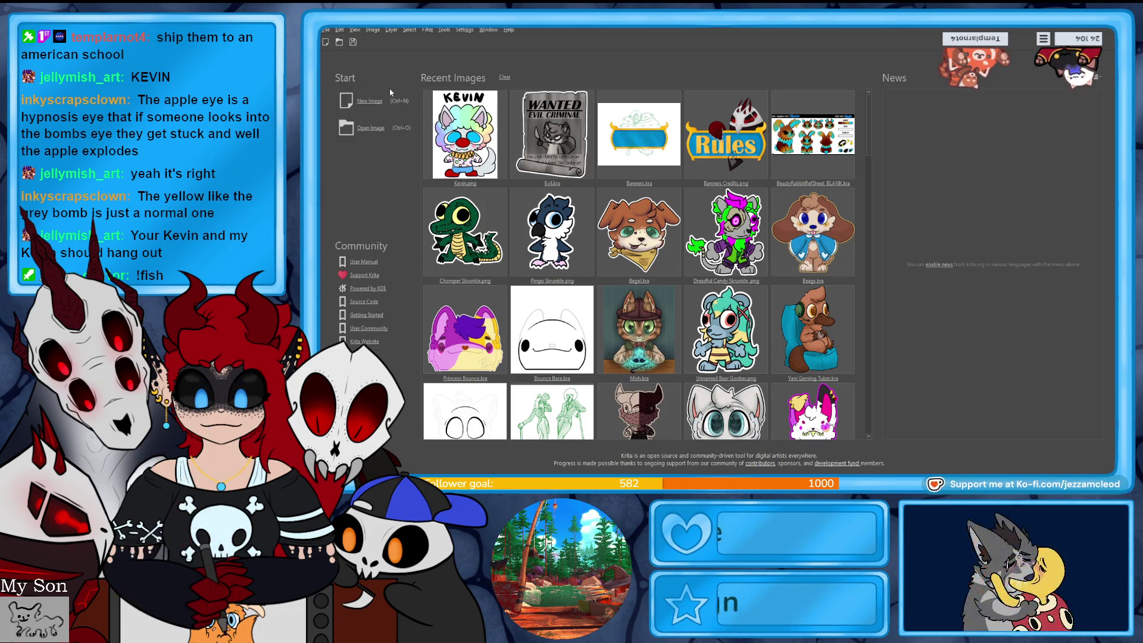
- Create a new 1754×1240 px document at 300 ppi
key(ctrl+n)
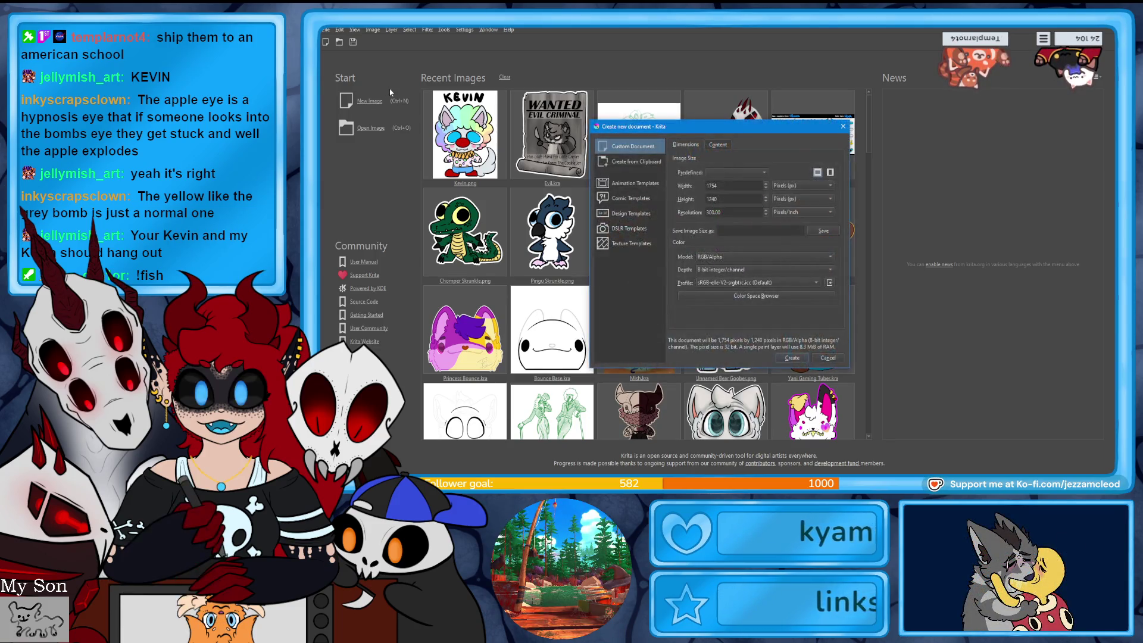
click(792, 358)
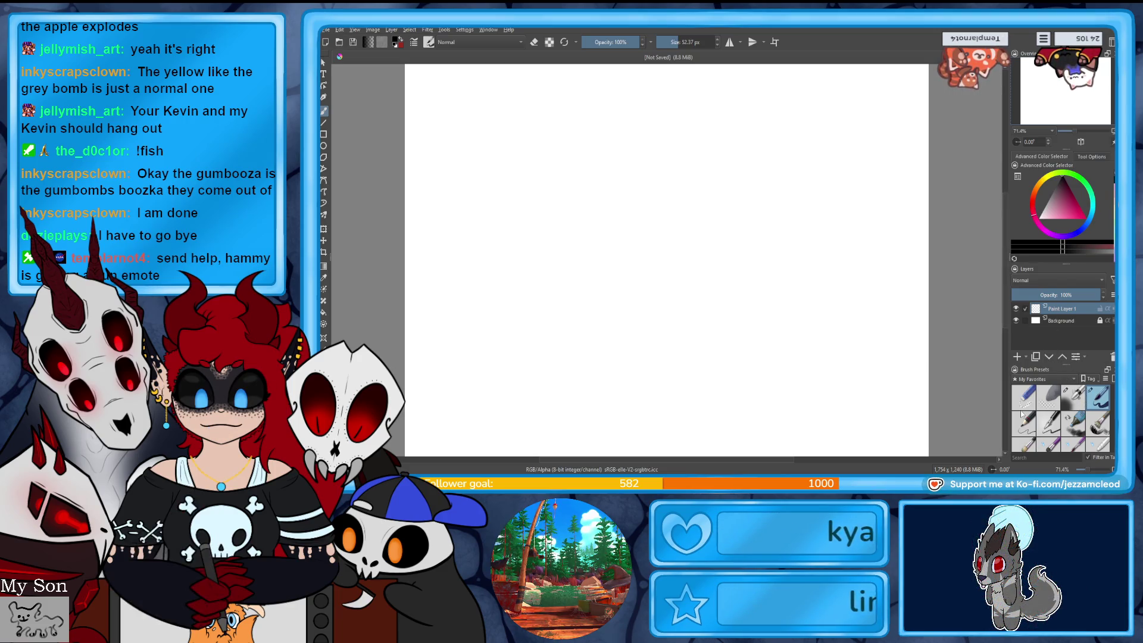
- Switch to a 20 px brush and set the drawing colour to green
mouse_move(1022, 414)
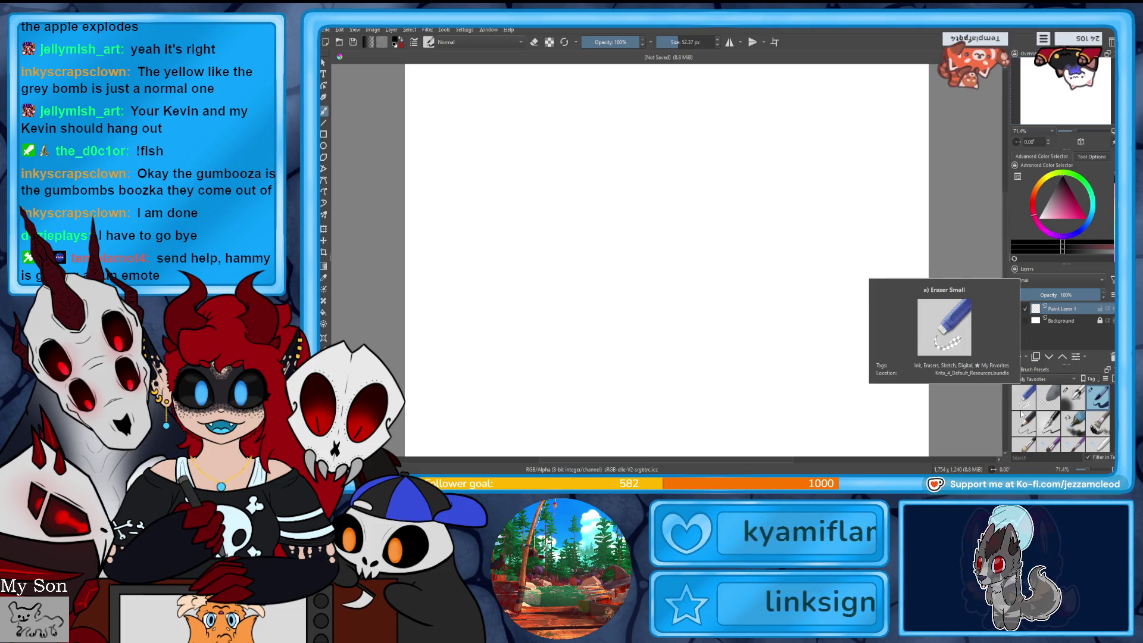
click(1072, 399)
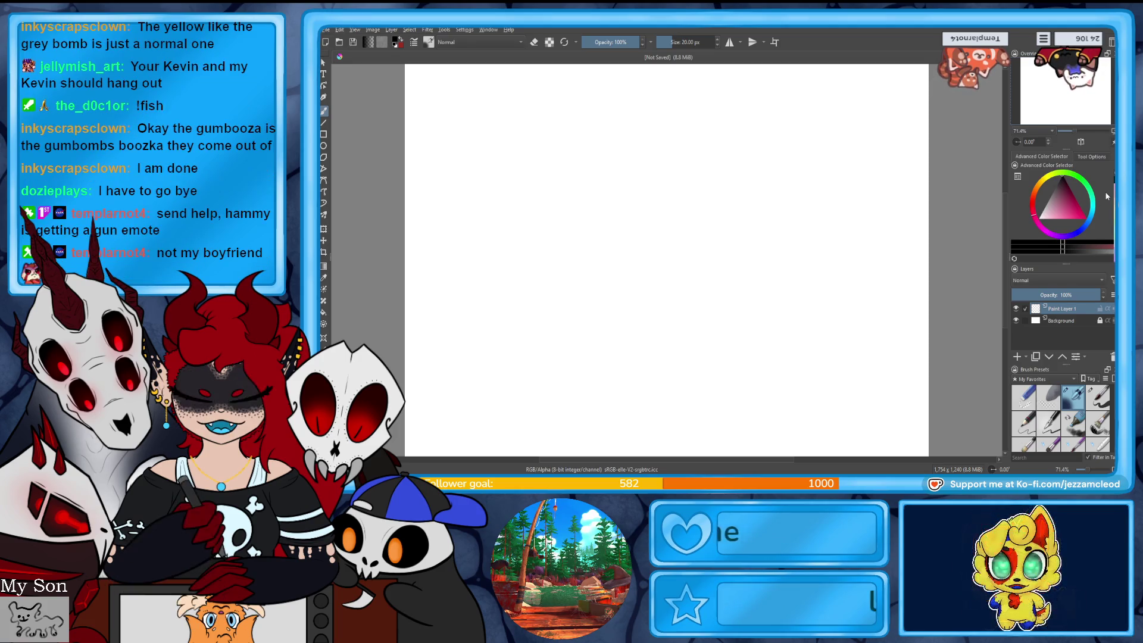
click(1087, 200)
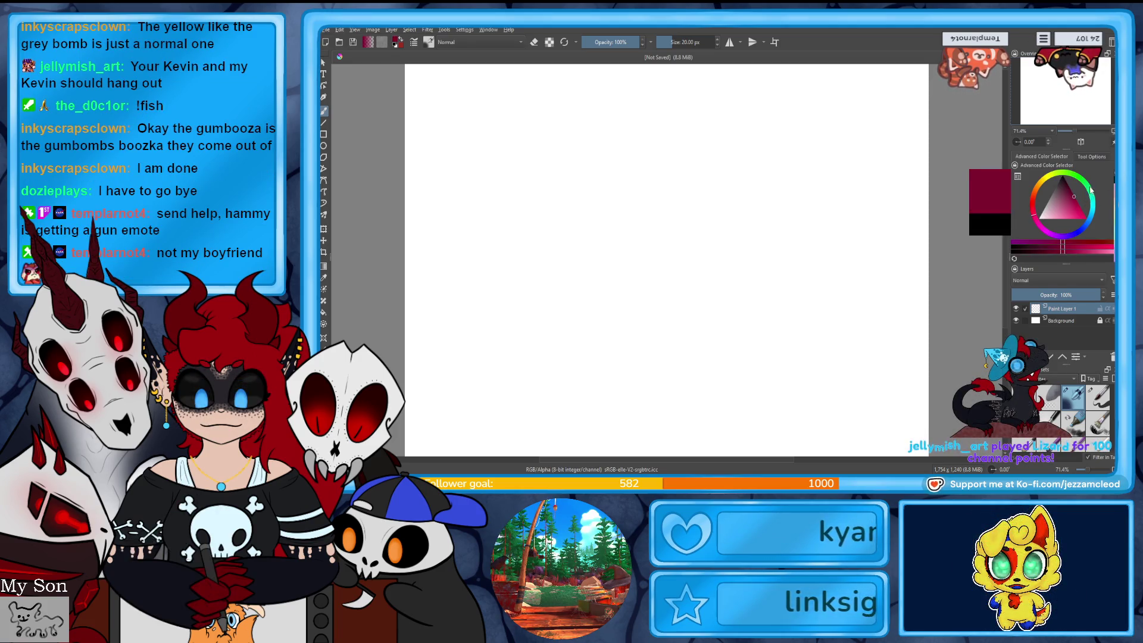
click(1094, 202)
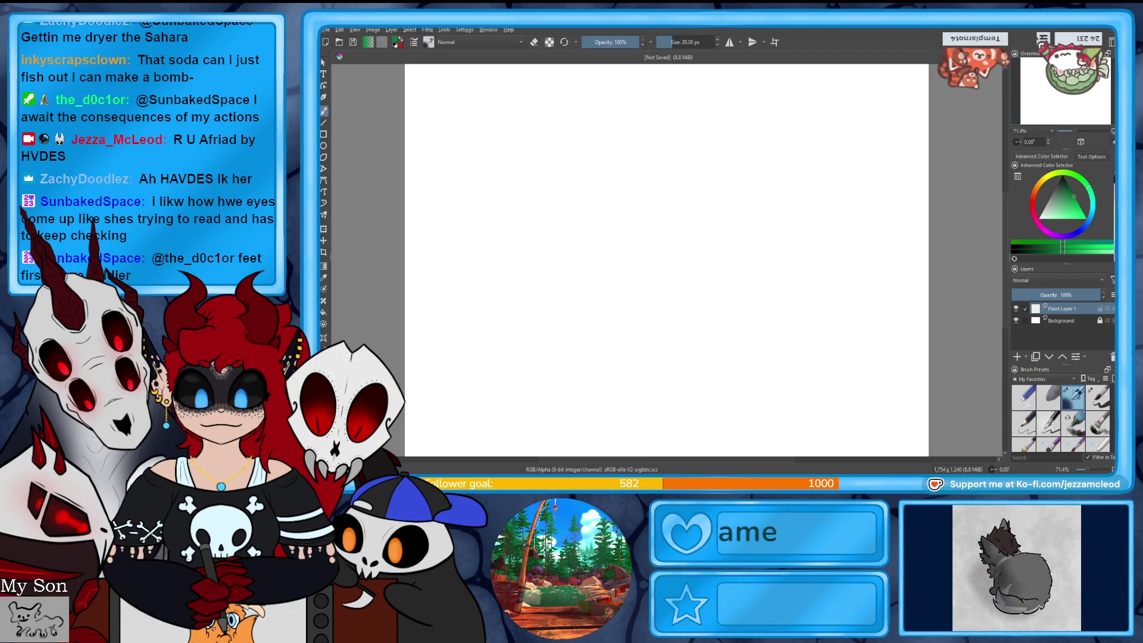
- Turn on horizontal mirroring and sketch a symmetric green head circle with darker sides
click(730, 42)
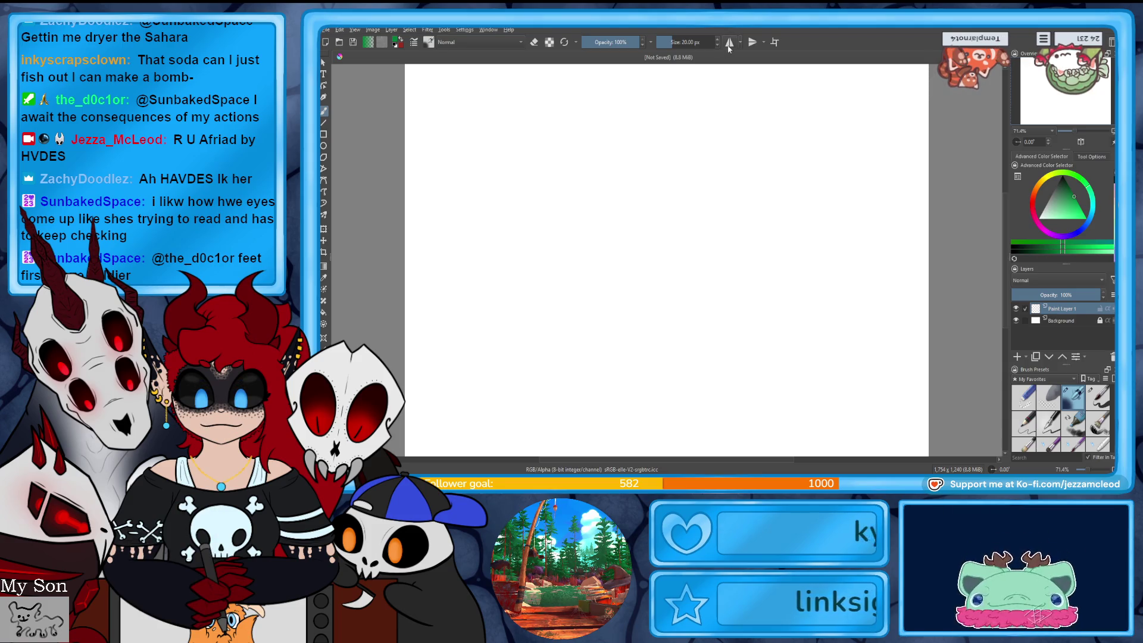
mouse_move(666, 145)
mouse_down()
mouse_move(613, 160)
mouse_move(581, 250)
mouse_move(593, 292)
mouse_move(670, 320)
mouse_up()
drag(750, 269, 748, 196)
mouse_move(699, 156)
mouse_down()
mouse_move(670, 147)
mouse_move(764, 89)
mouse_move(813, 141)
mouse_move(829, 133)
mouse_move(876, 238)
mouse_up()
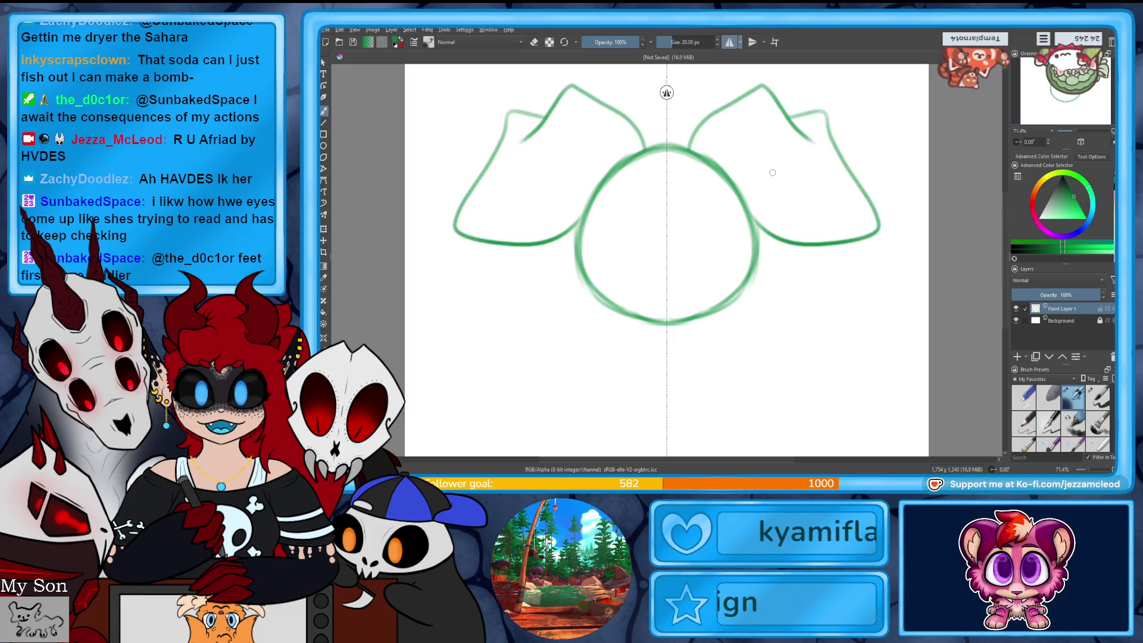
- Try flatter mirrored ear tips, undoing the drooping and accidental strokes
key(ctrl+z)
key(ctrl+z)
drag(786, 111, 836, 109)
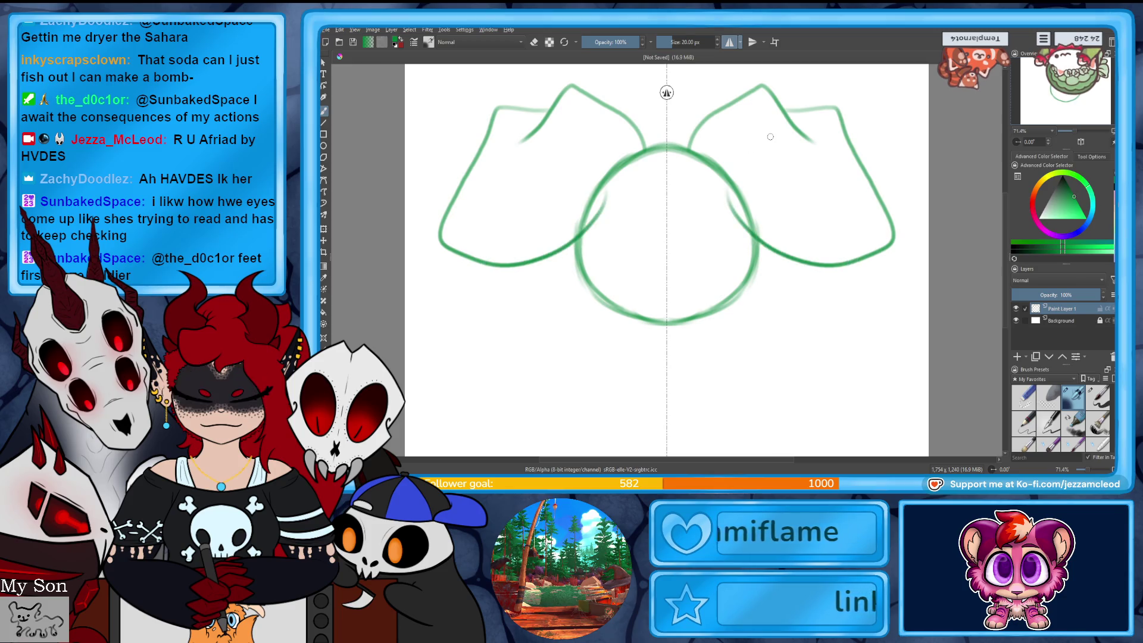
key(ctrl+z)
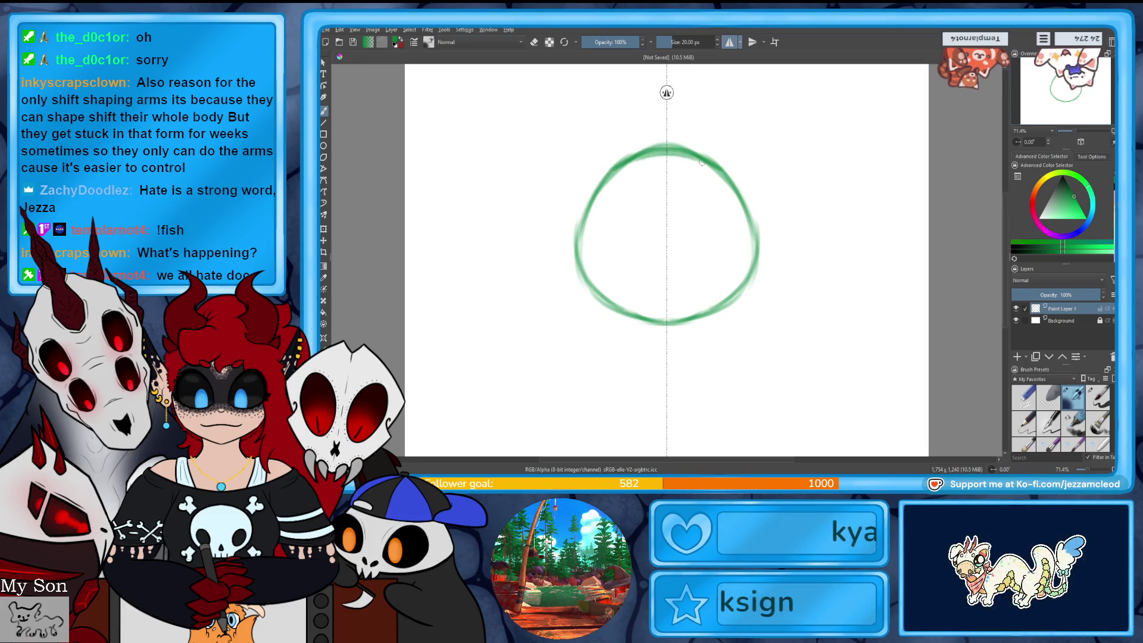
- Switch to eraser mode with E and thin the uneven line along the circle's top
key(e)
mouse_move(622, 157)
mouse_down()
mouse_move(702, 150)
mouse_move(661, 147)
mouse_up()
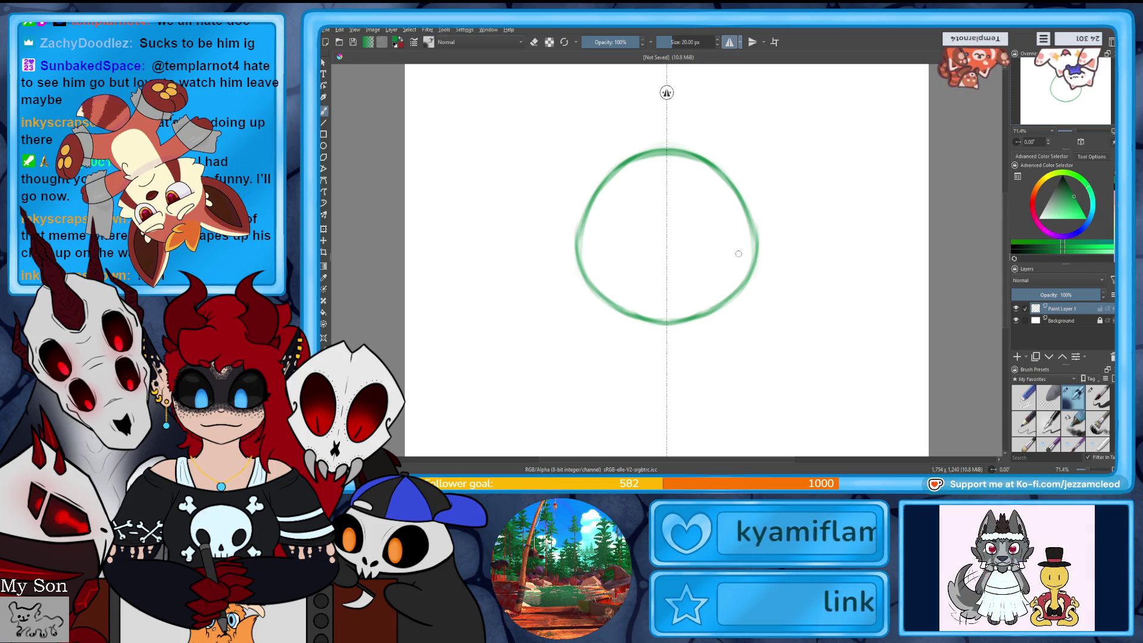
- Fill both eyes in solid green and draw a mirrored zigzag fanged mouth with corner zigzags
drag(735, 266, 737, 258)
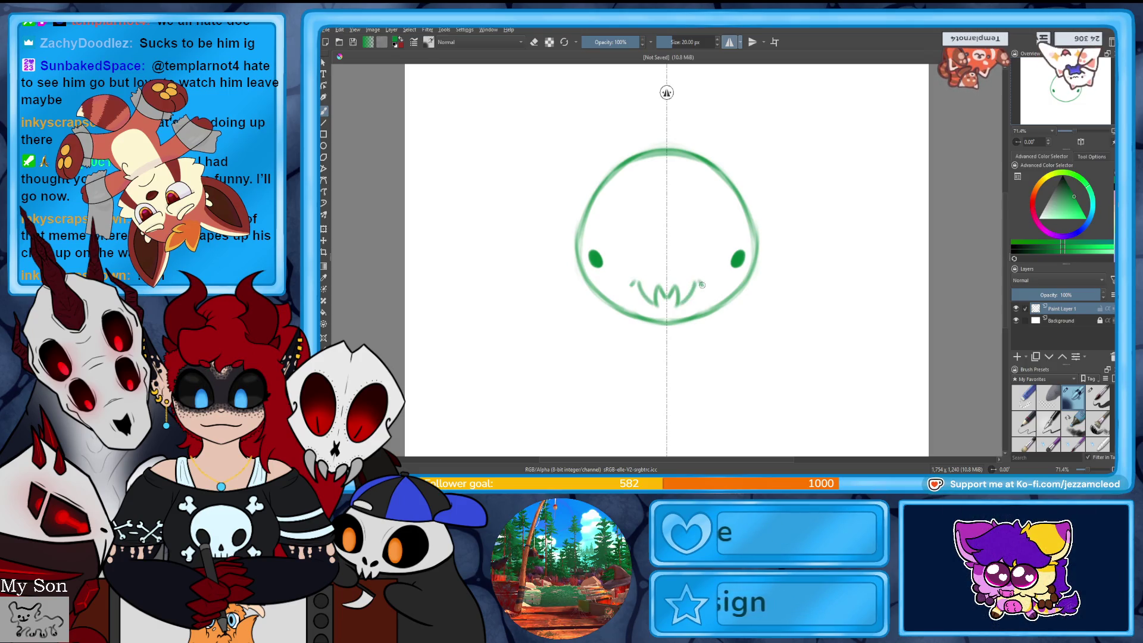
key(ctrl+z)
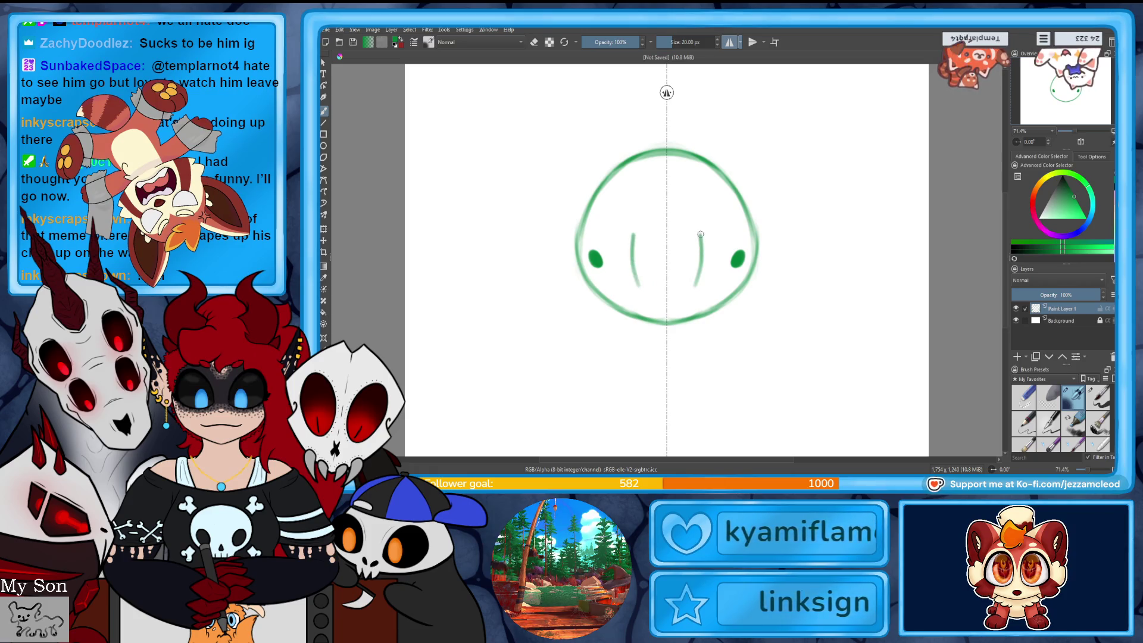
drag(701, 234, 720, 283)
drag(697, 277, 675, 296)
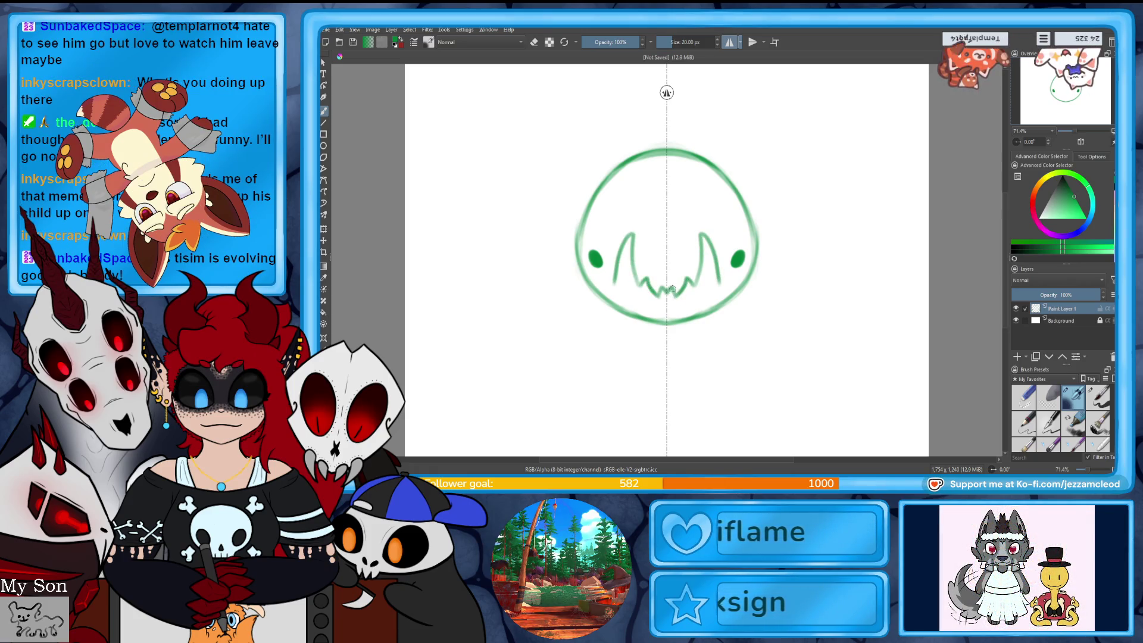
drag(674, 296, 667, 287)
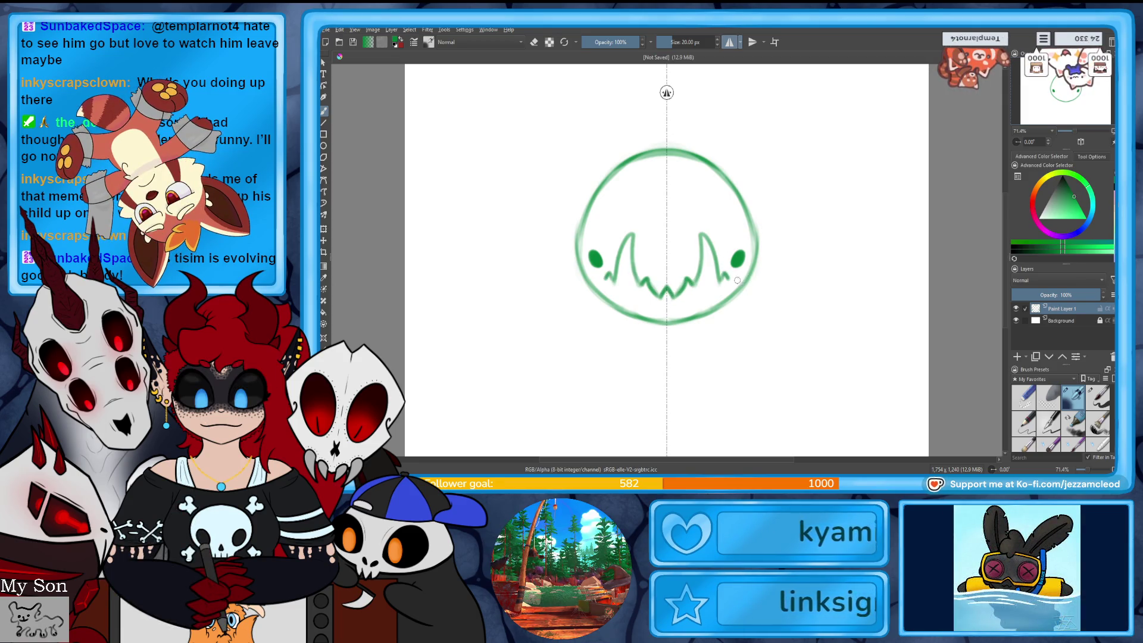
drag(733, 274, 739, 274)
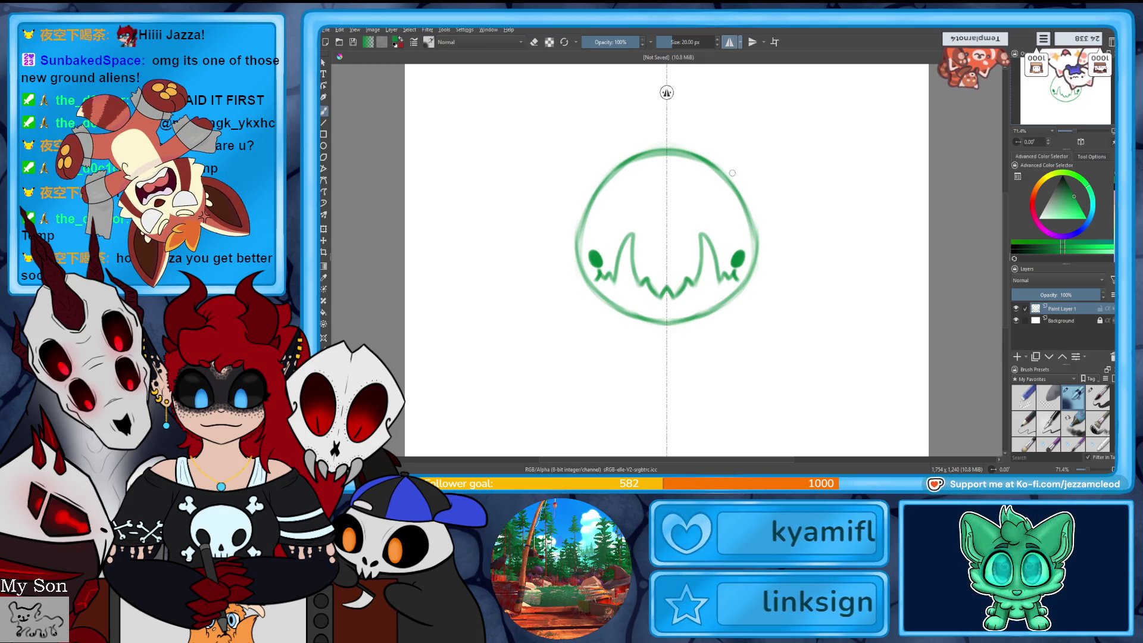
- Draw tall mirrored pointed ears on the head, undoing the failed attempts
mouse_move(726, 176)
mouse_down()
mouse_move(780, 116)
mouse_move(792, 214)
mouse_up()
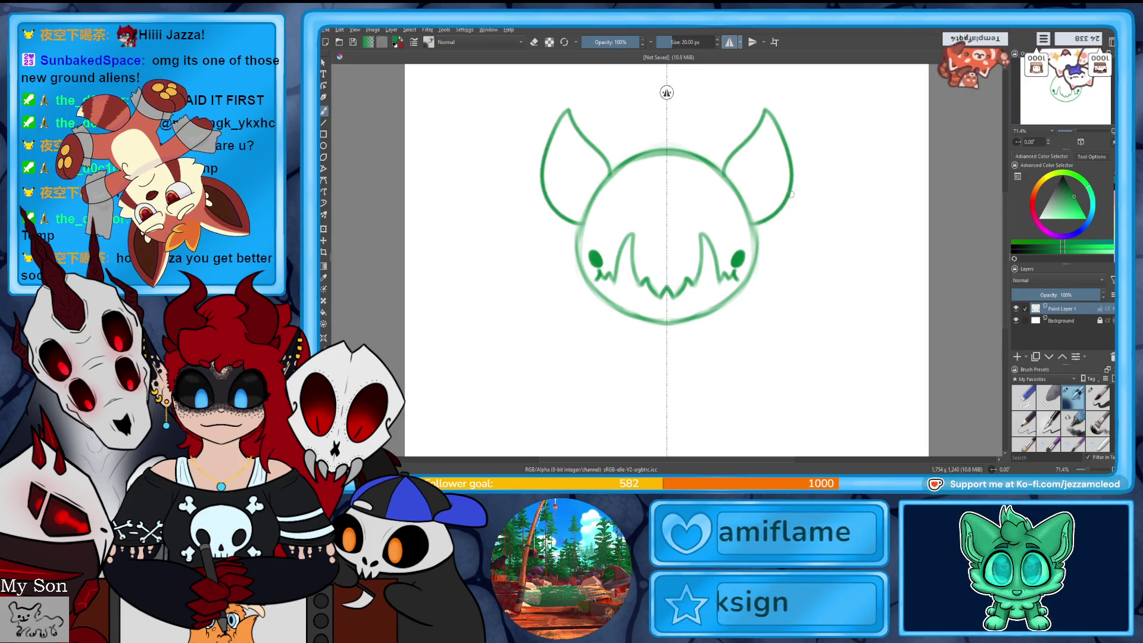
key(ctrl+z)
drag(718, 168, 758, 108)
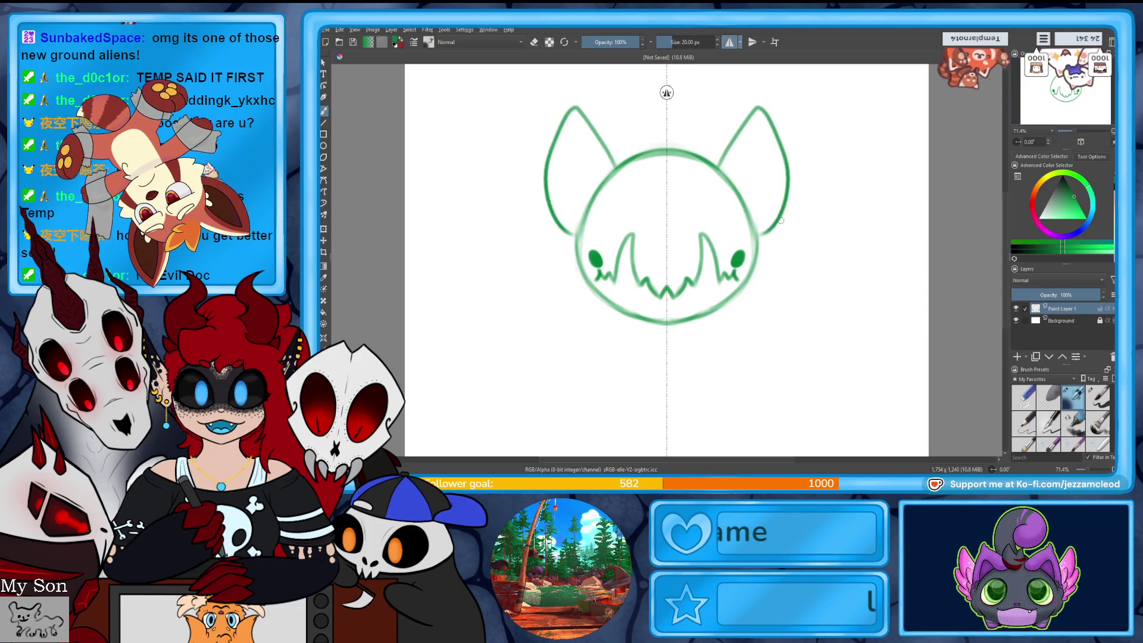
key(ctrl+z)
drag(804, 210, 757, 257)
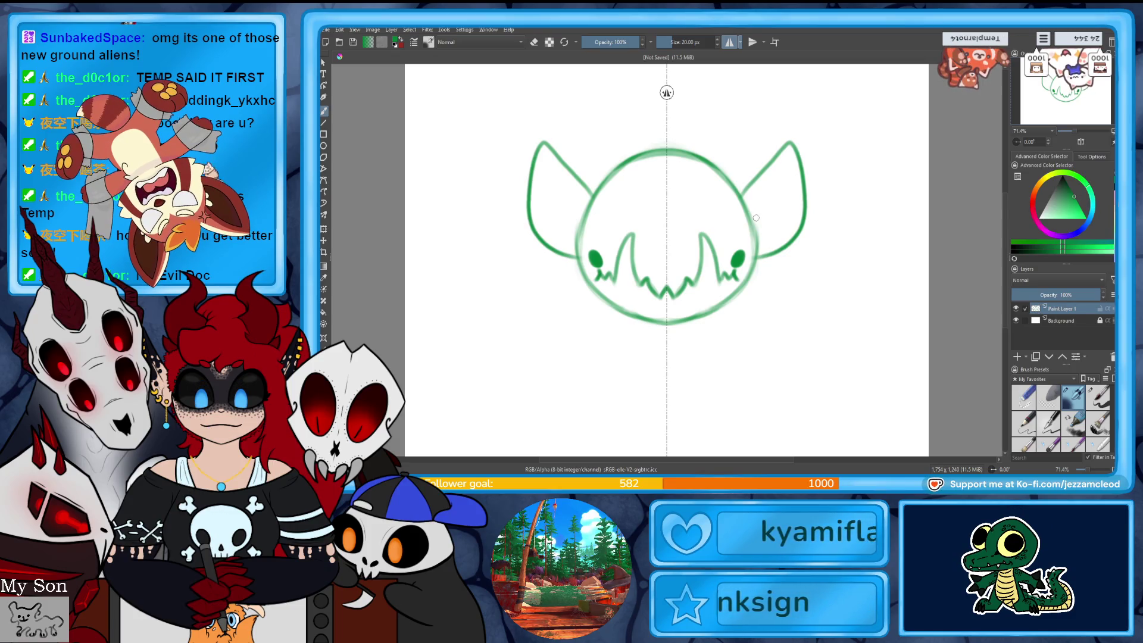
- Add inner-ear detail lines in both ears and a small nose on the face
drag(786, 167, 762, 232)
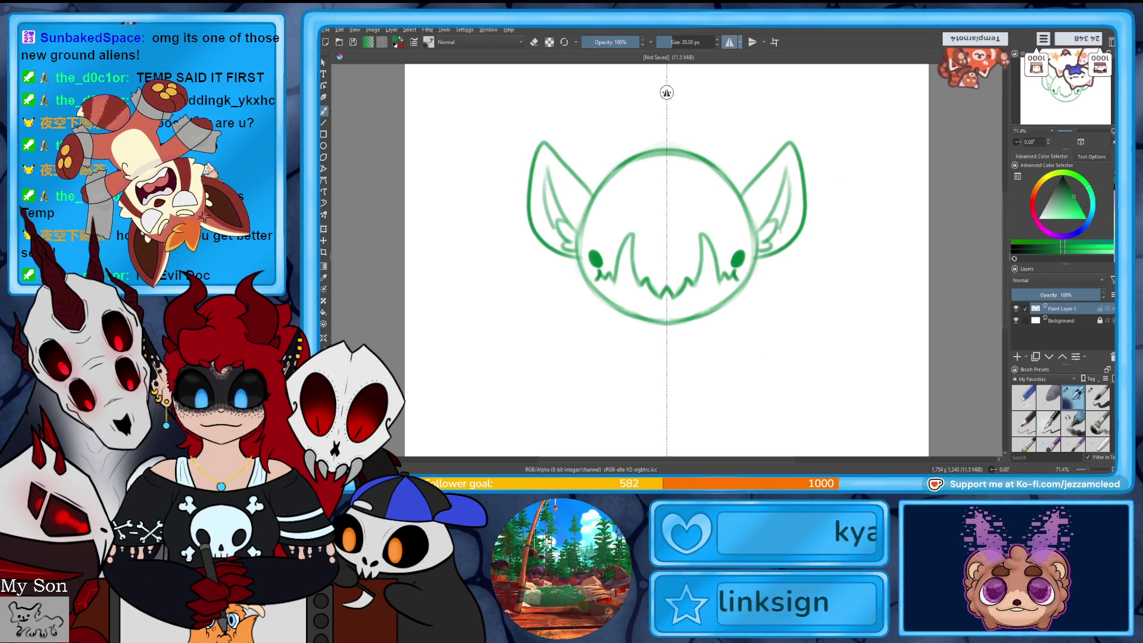
drag(783, 227, 771, 244)
drag(794, 175, 775, 248)
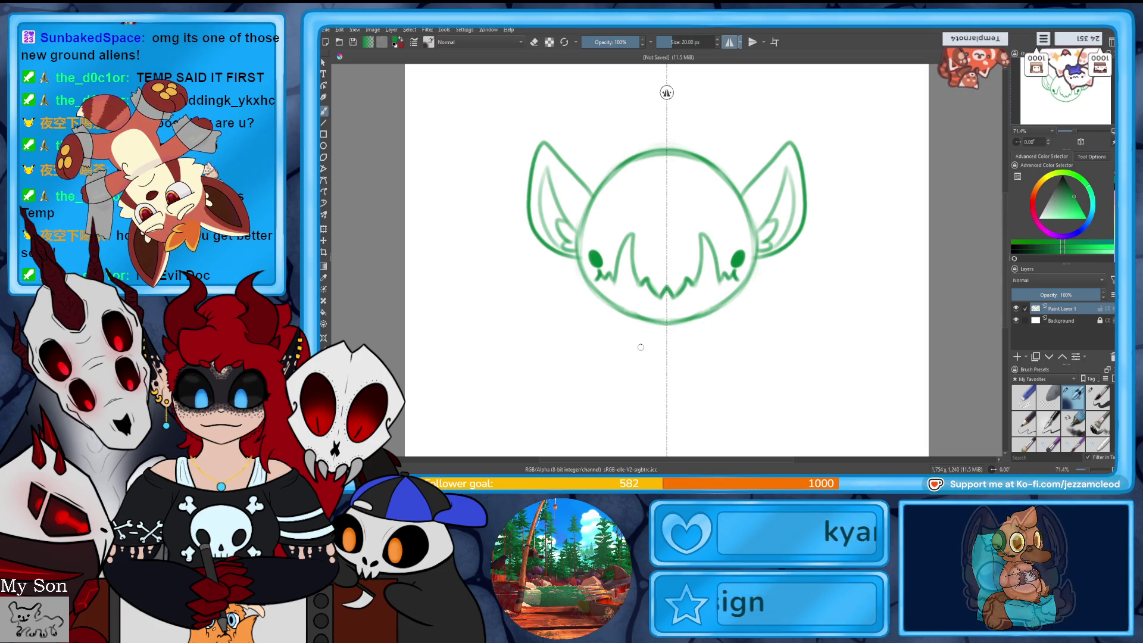
drag(677, 261, 674, 262)
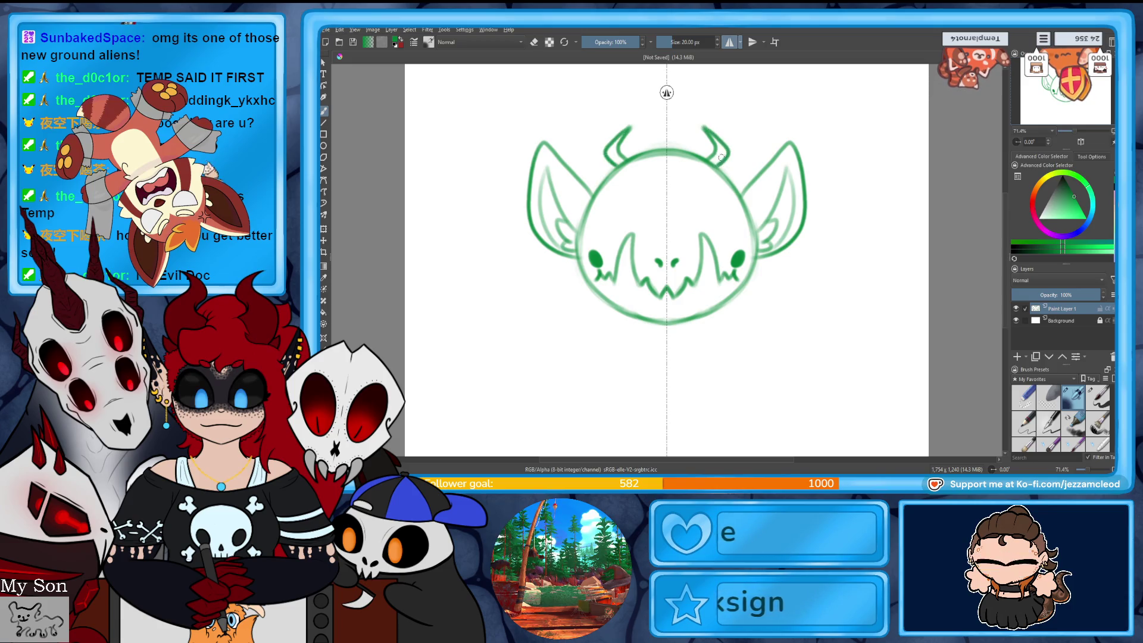
- Redraw the horns higher on the head as diagonal strokes, undoing the curled versions
drag(703, 127, 714, 158)
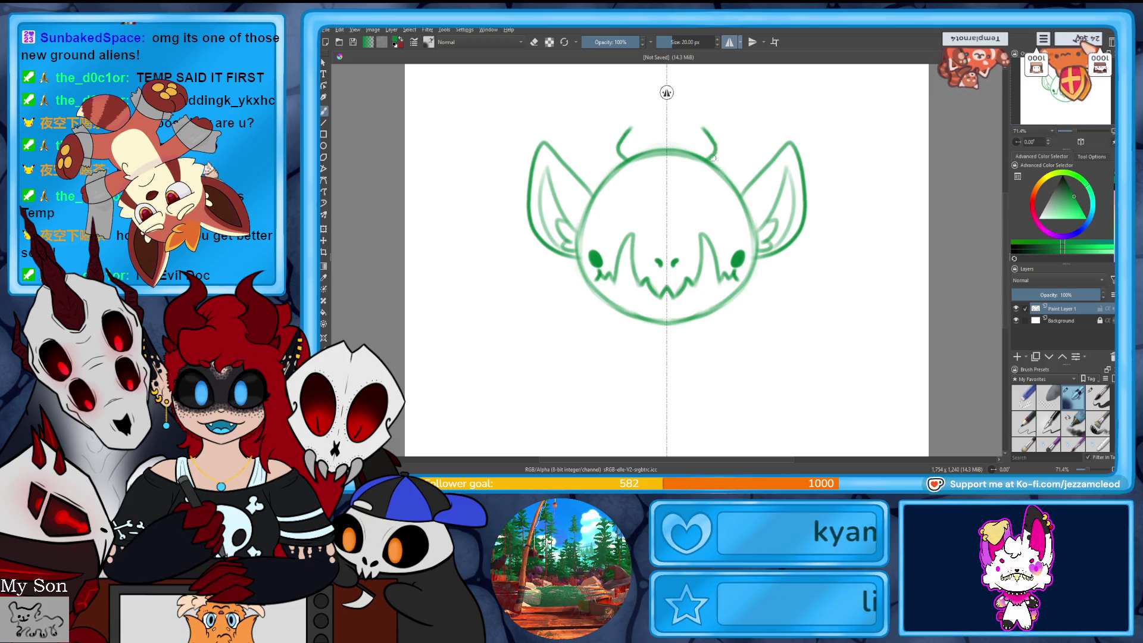
key(ctrl+z)
drag(692, 112, 709, 142)
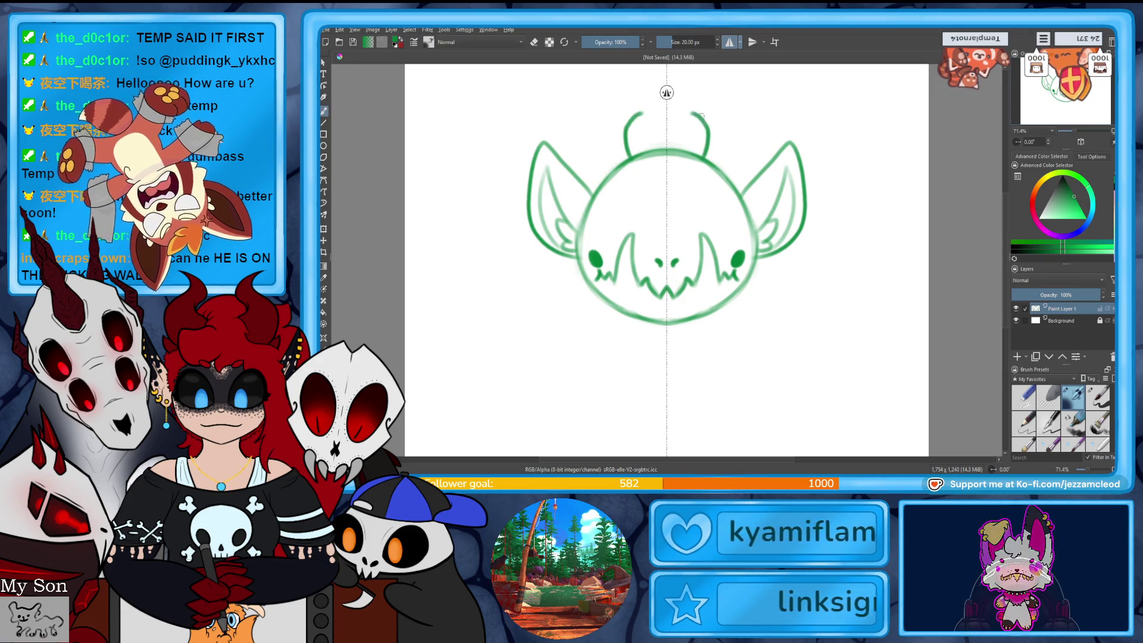
drag(680, 106, 702, 123)
key(ctrl+z)
key(ctrl+z)
key(ctrl+z)
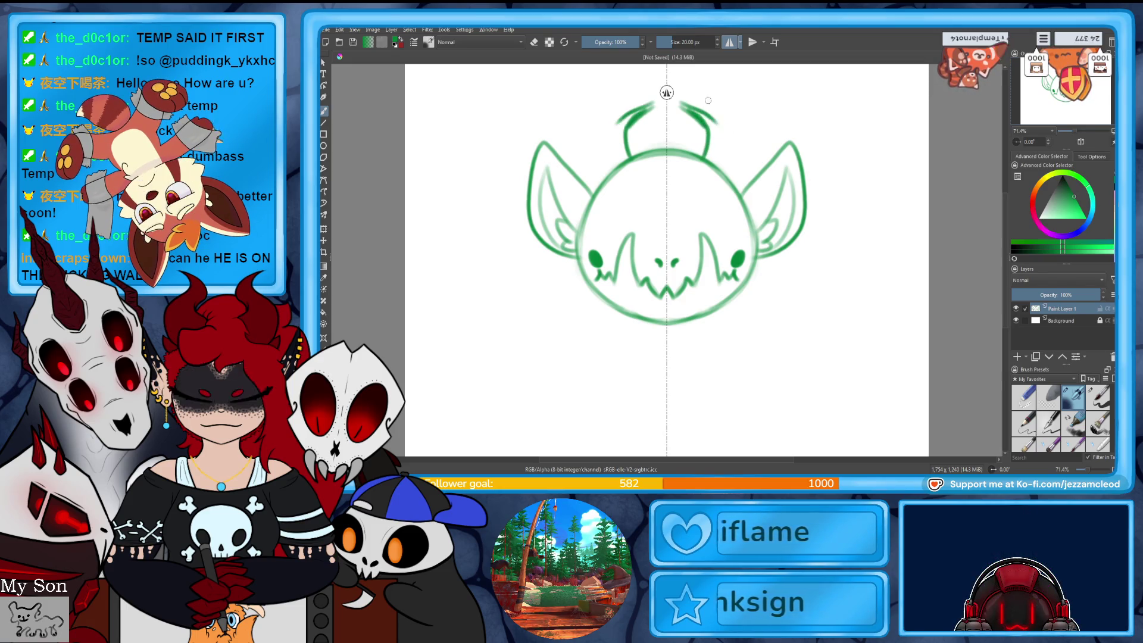
mouse_move(685, 112)
mouse_down()
mouse_move(706, 136)
mouse_move(689, 156)
mouse_up()
key(e)
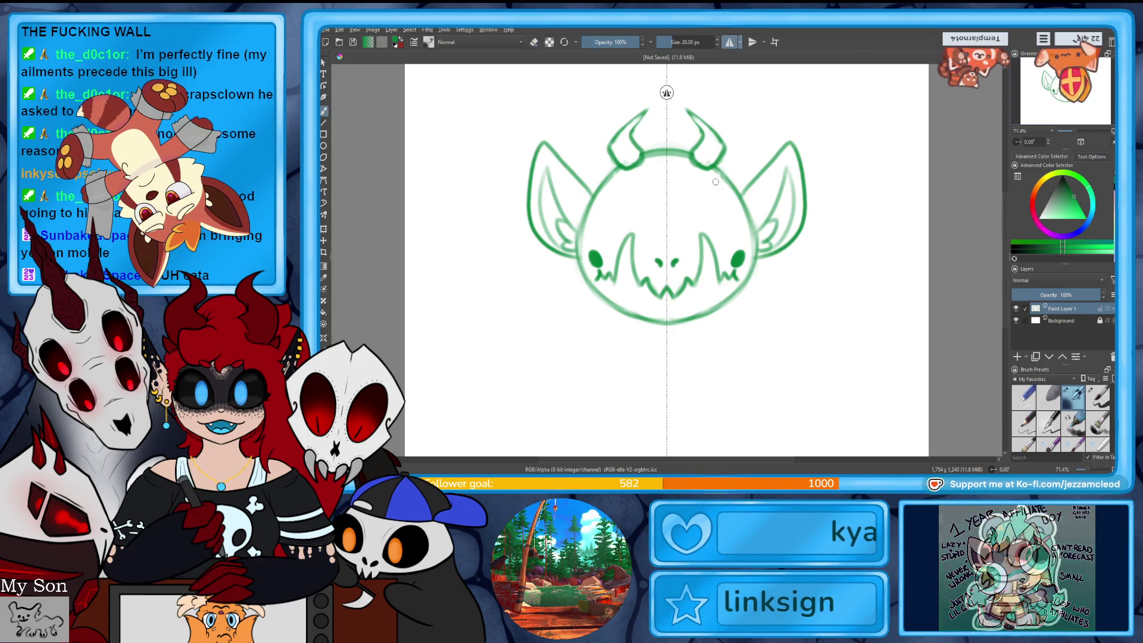
- Draw a gem at the forehead centre with a small teardrop mark below it
drag(718, 173, 718, 198)
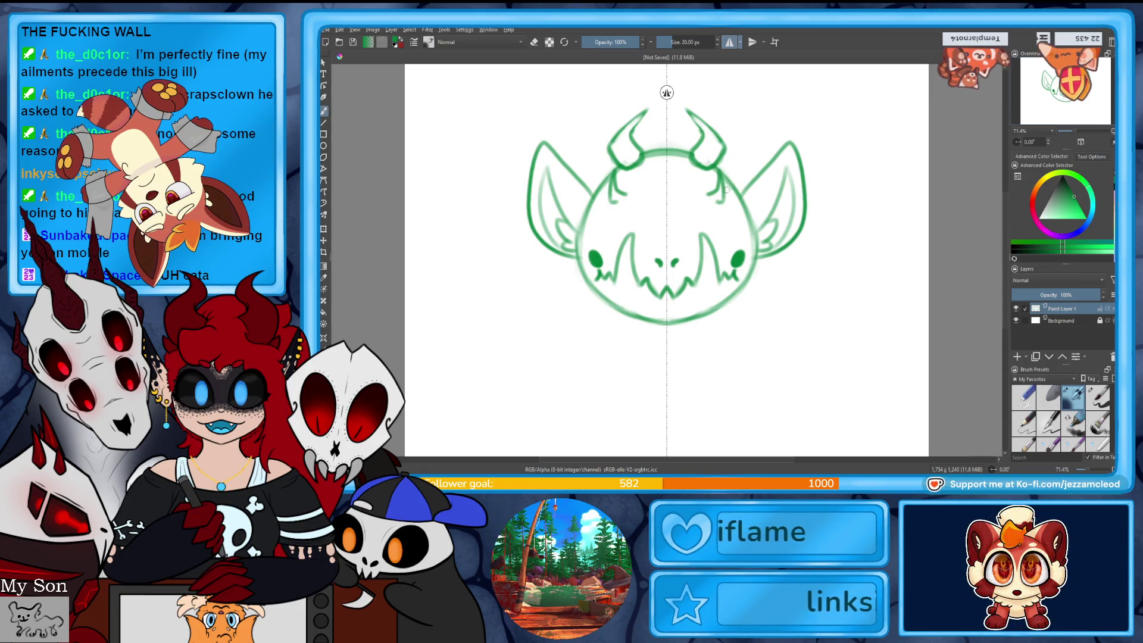
key(ctrl+z)
key(ctrl+z)
mouse_move(667, 127)
mouse_down()
mouse_move(668, 158)
mouse_move(668, 127)
mouse_up()
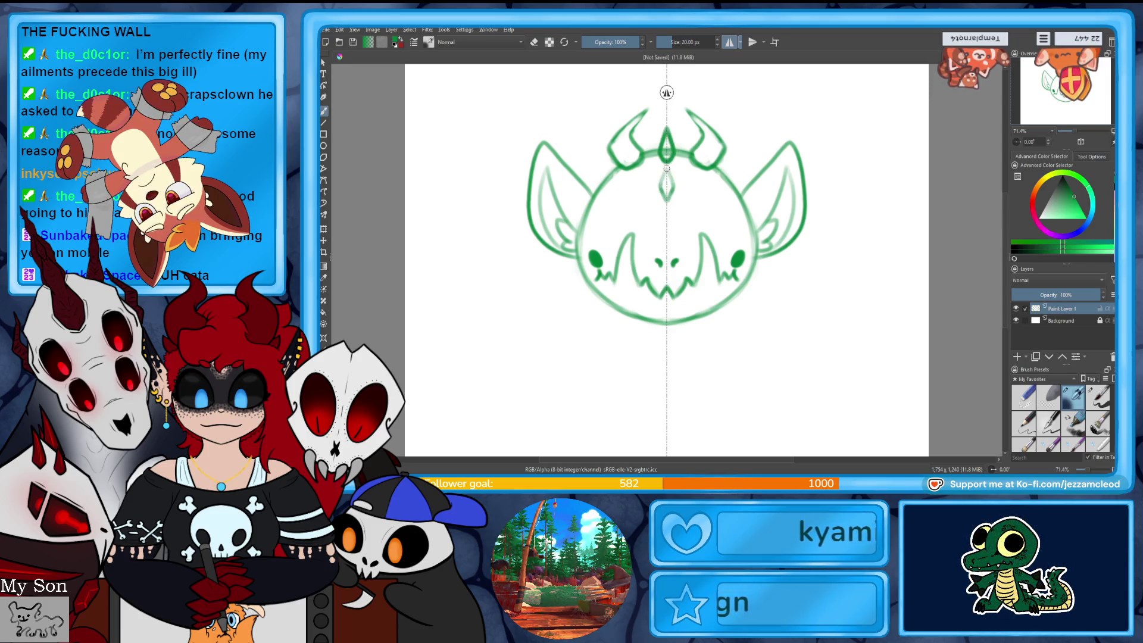
mouse_move(667, 197)
mouse_down()
mouse_move(668, 170)
mouse_move(666, 198)
mouse_up()
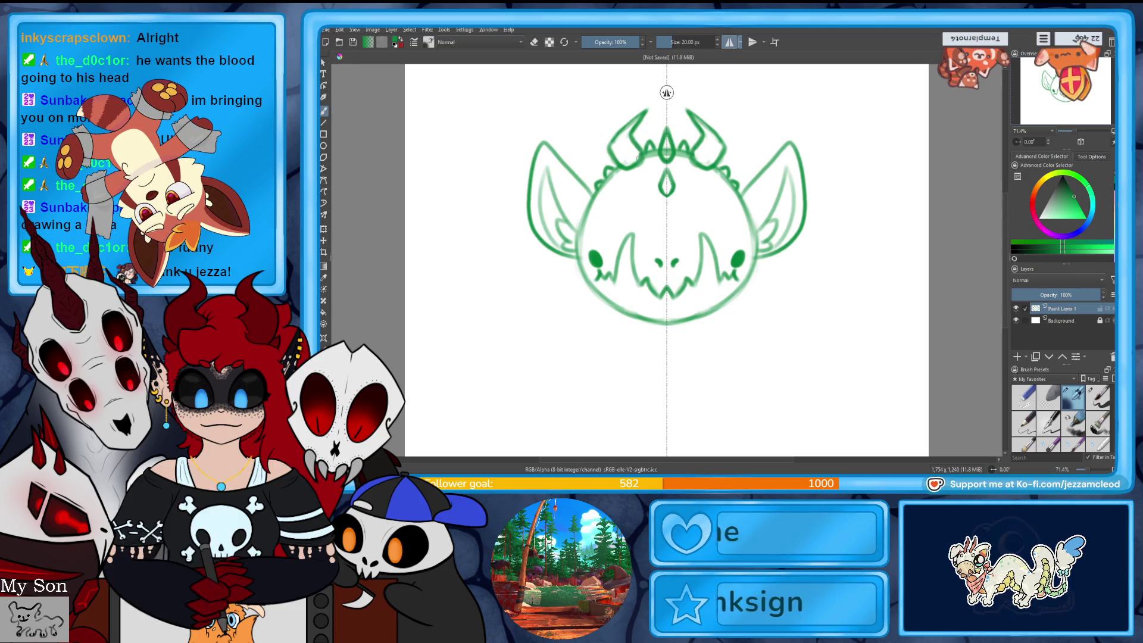
key(e)
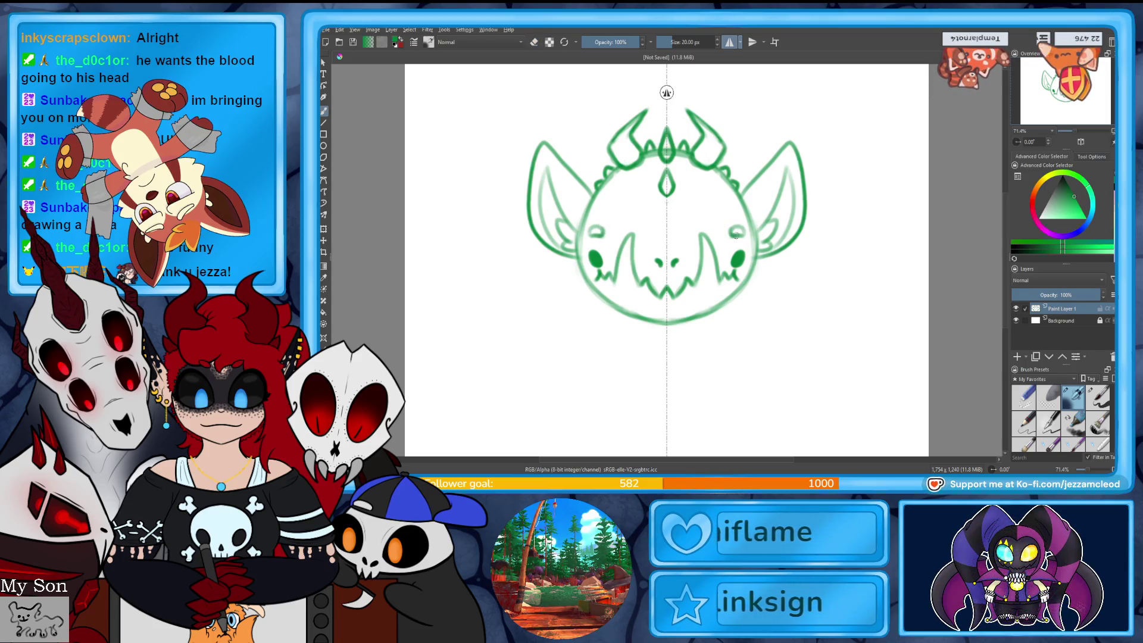
- Draw a short stroke closing the right eye's outline
drag(729, 227, 736, 237)
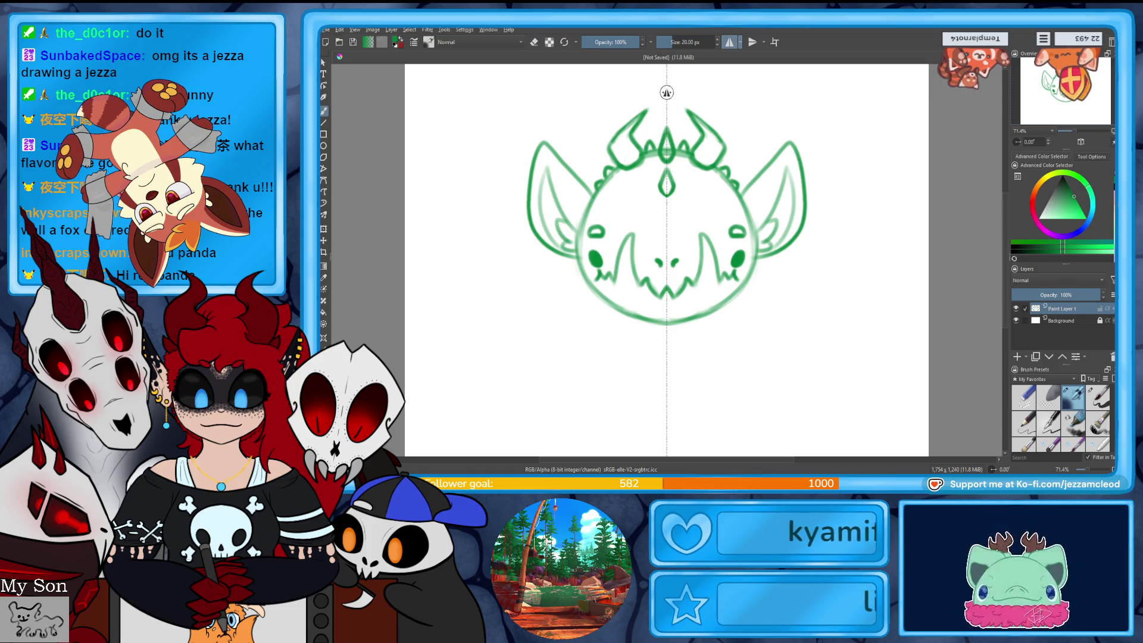
- Save and close the head sketch, create a blank 1754×1240 canvas, and re-enable mirroring
key(Return)
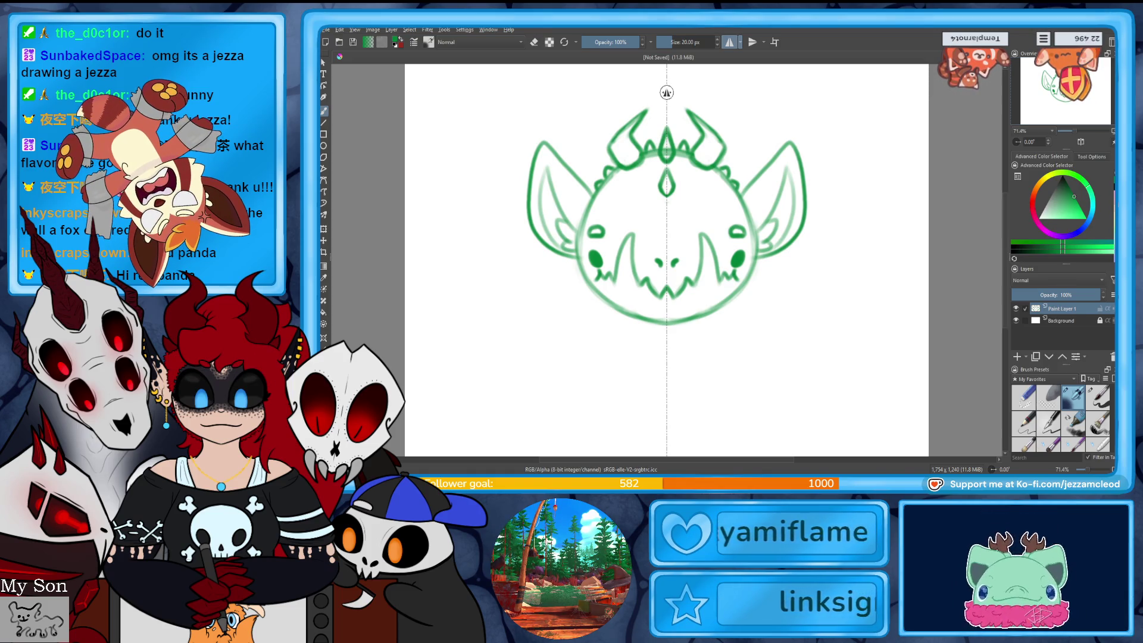
key(ctrl+w)
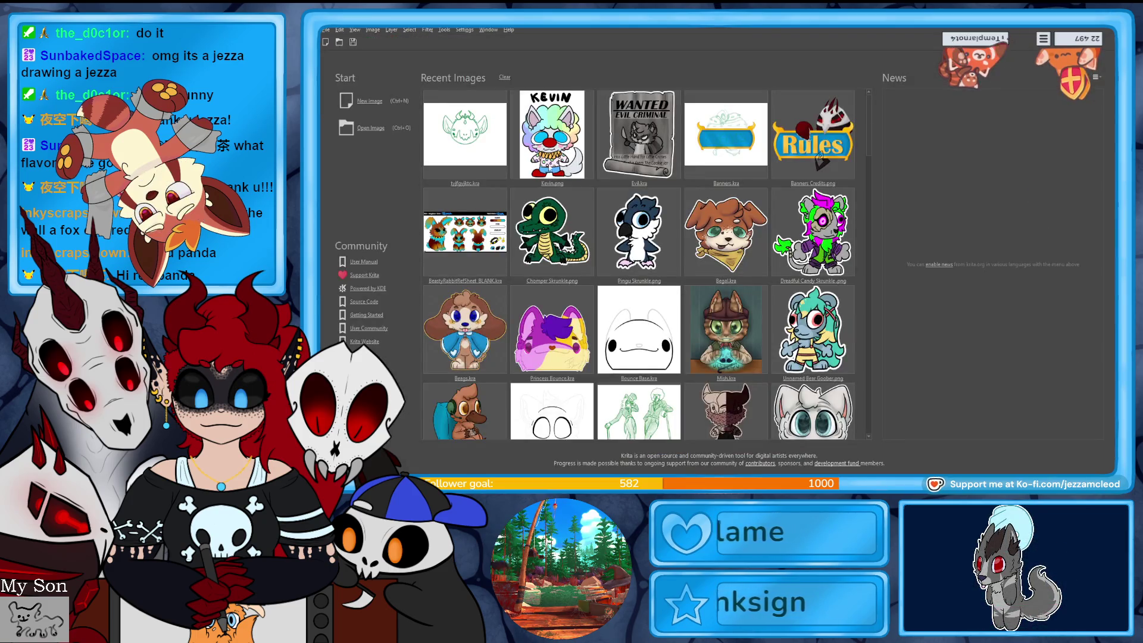
click(370, 102)
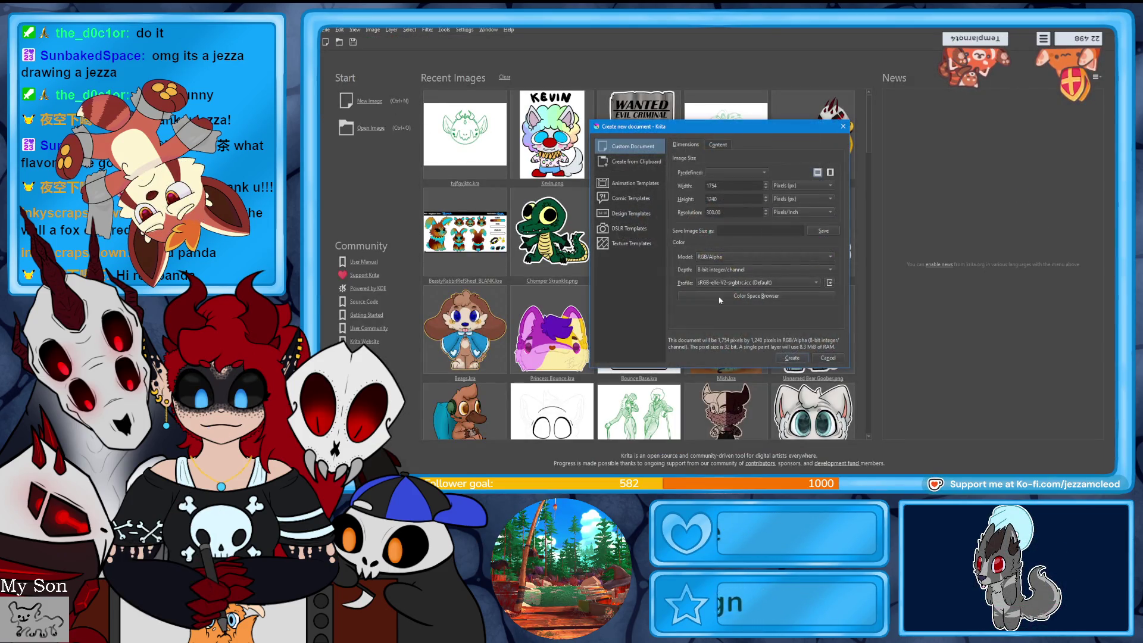
click(791, 359)
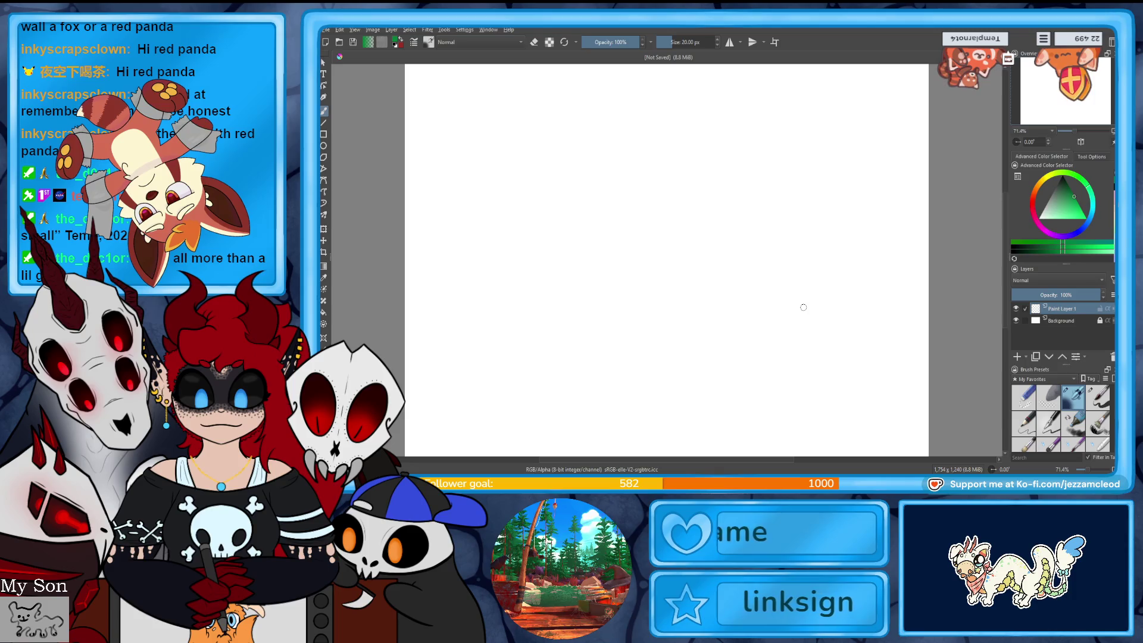
click(730, 42)
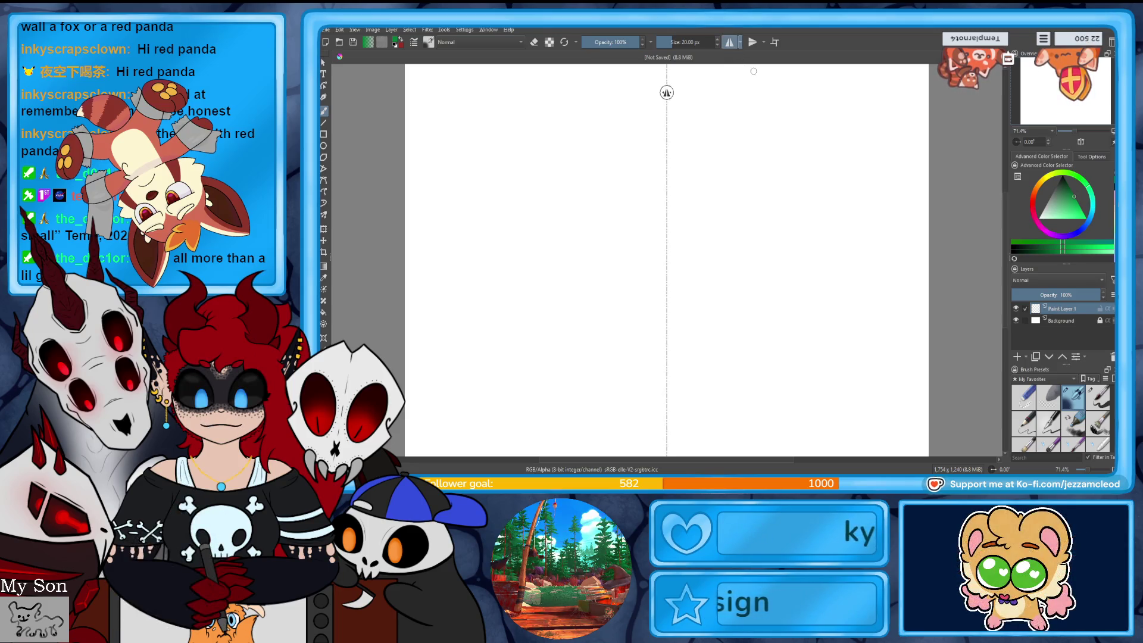
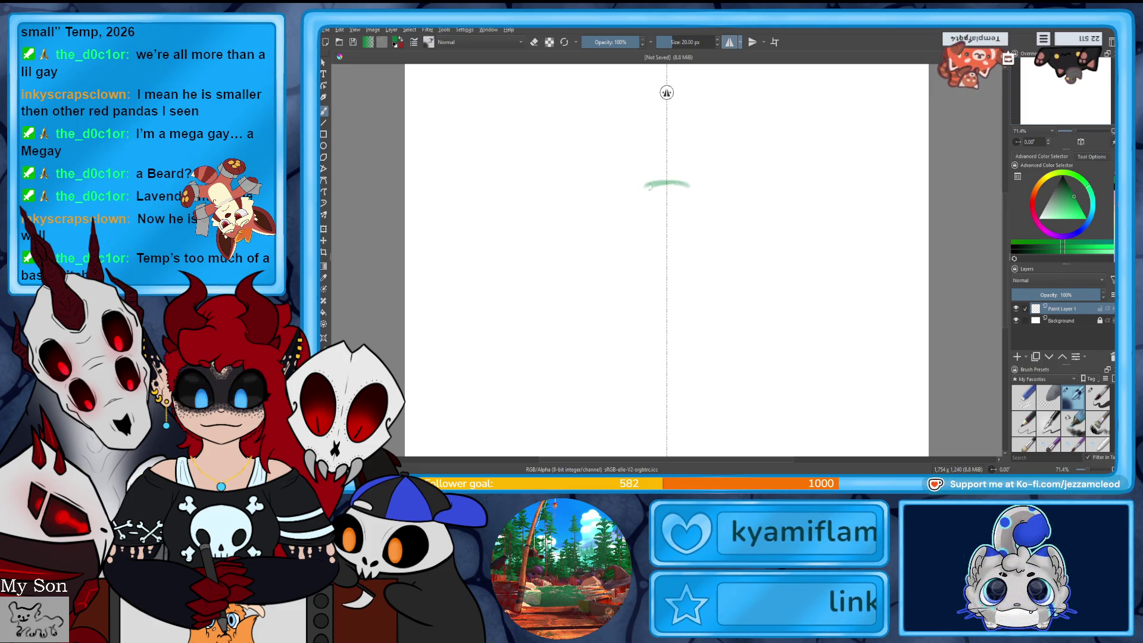
- Draw the mirrored round head outline with side fluff, plus an unmirrored tuft on top
mouse_move(661, 181)
mouse_down()
mouse_move(584, 256)
mouse_move(574, 297)
mouse_move(596, 334)
mouse_move(676, 357)
mouse_up()
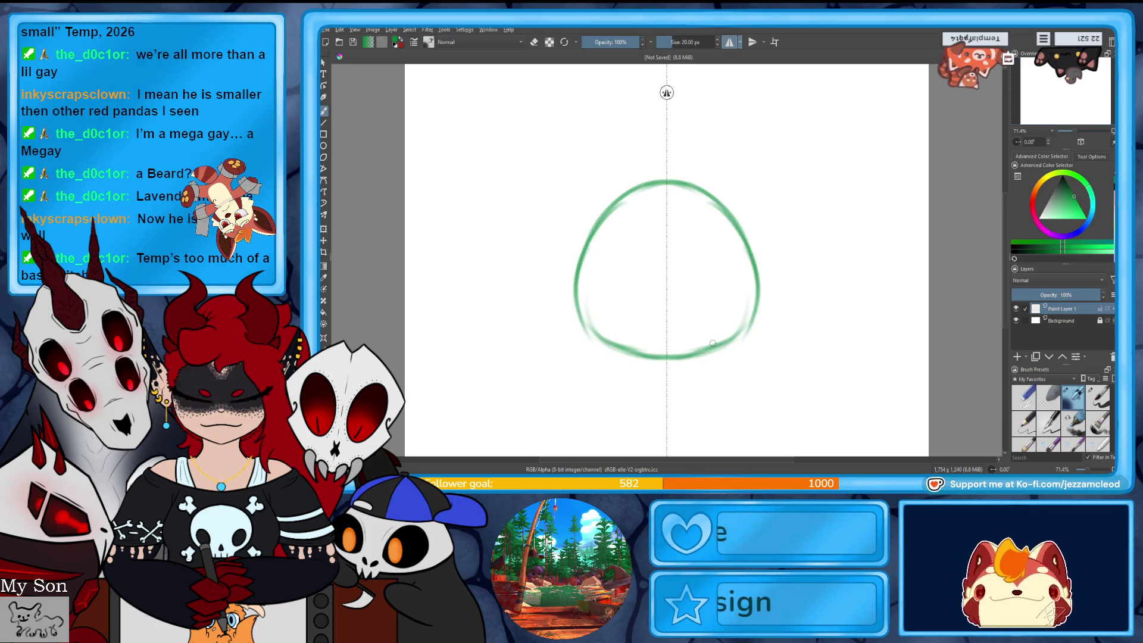
mouse_move(758, 269)
mouse_down()
mouse_move(770, 274)
mouse_move(768, 306)
mouse_move(728, 344)
mouse_up()
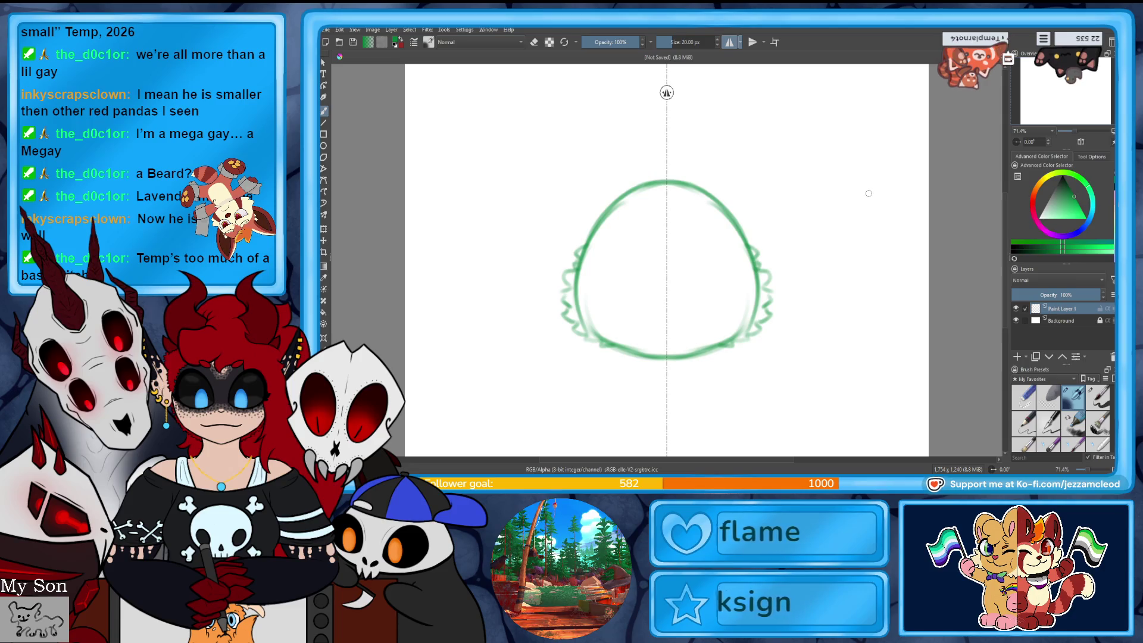
click(730, 42)
mouse_move(682, 157)
mouse_down()
mouse_move(678, 174)
mouse_move(639, 147)
mouse_up()
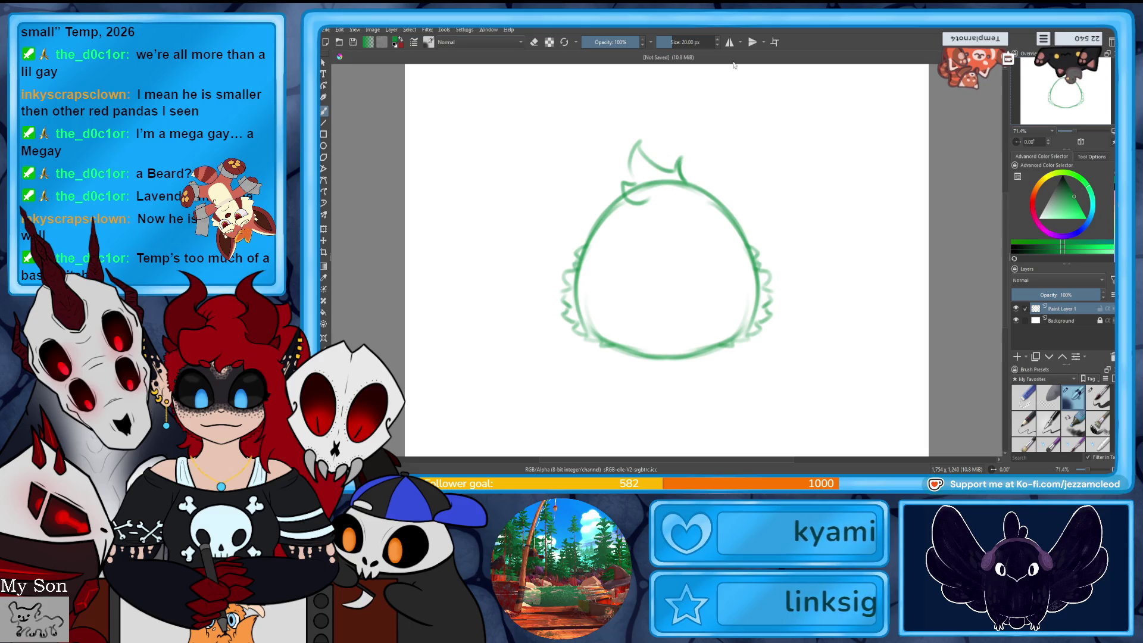
click(730, 42)
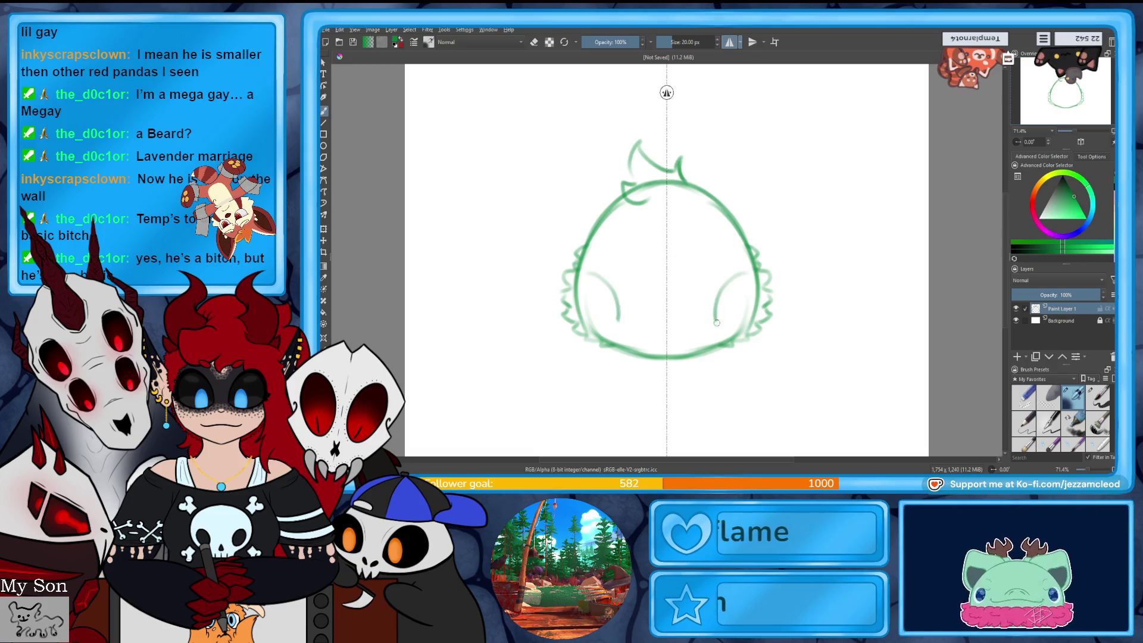
- Add mirrored oval eyes and a zigzag mouth beneath them
mouse_move(717, 322)
mouse_down()
mouse_move(749, 279)
mouse_move(709, 298)
mouse_move(747, 280)
mouse_move(732, 253)
mouse_up()
key(ctrl+z)
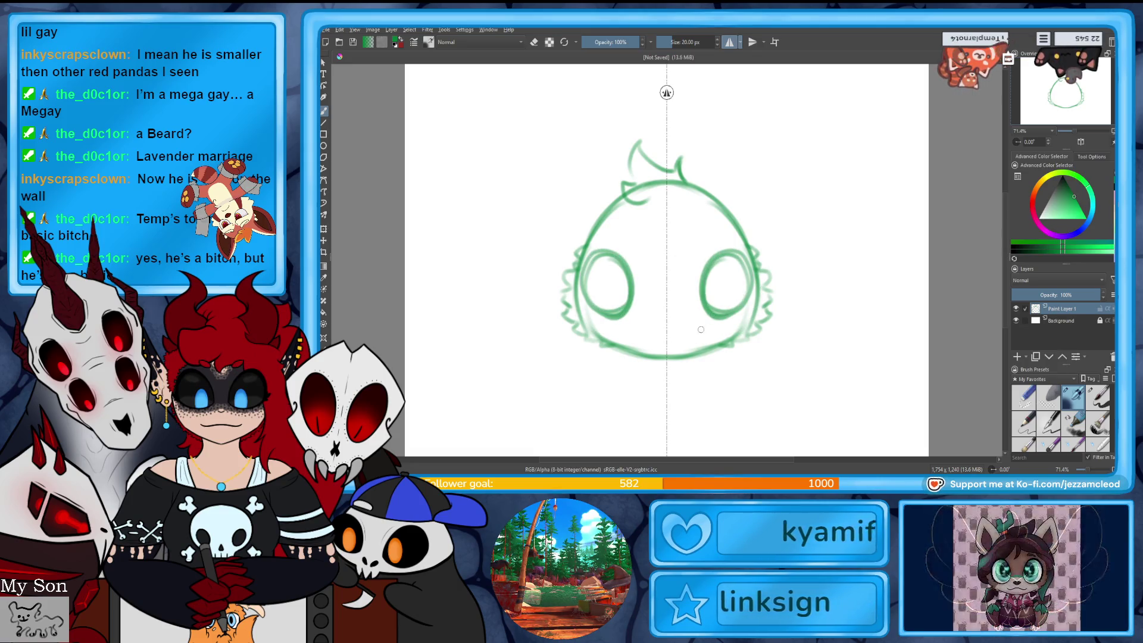
drag(714, 325, 667, 337)
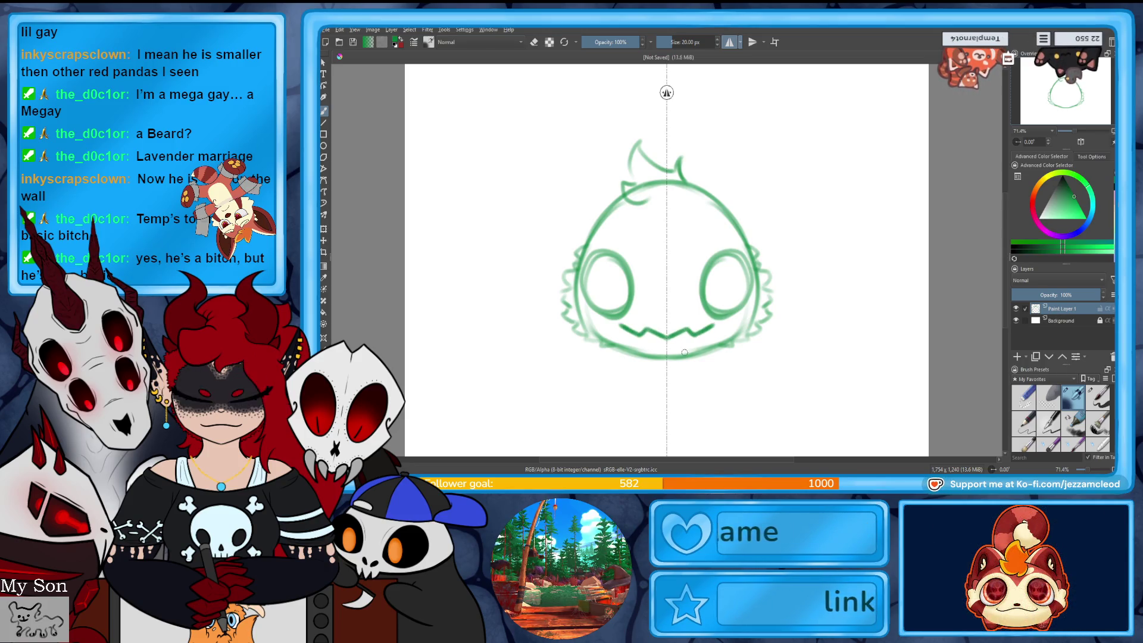
- Draw tall mirrored pointed ears on the head, redrawing the first attempt taller
key(e)
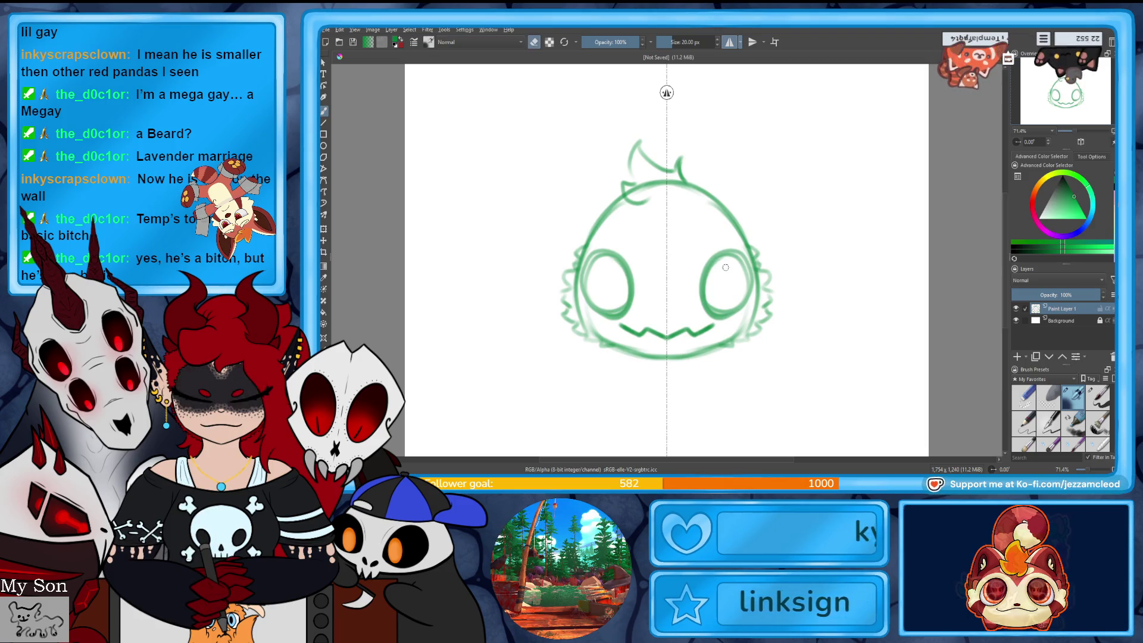
key(e)
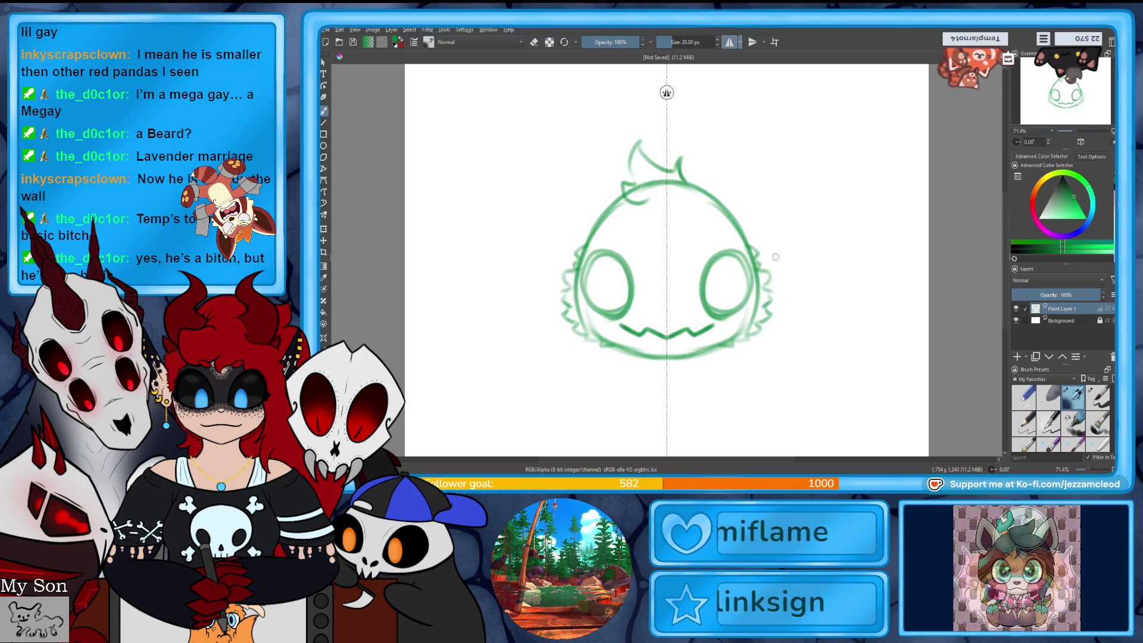
drag(743, 140, 786, 226)
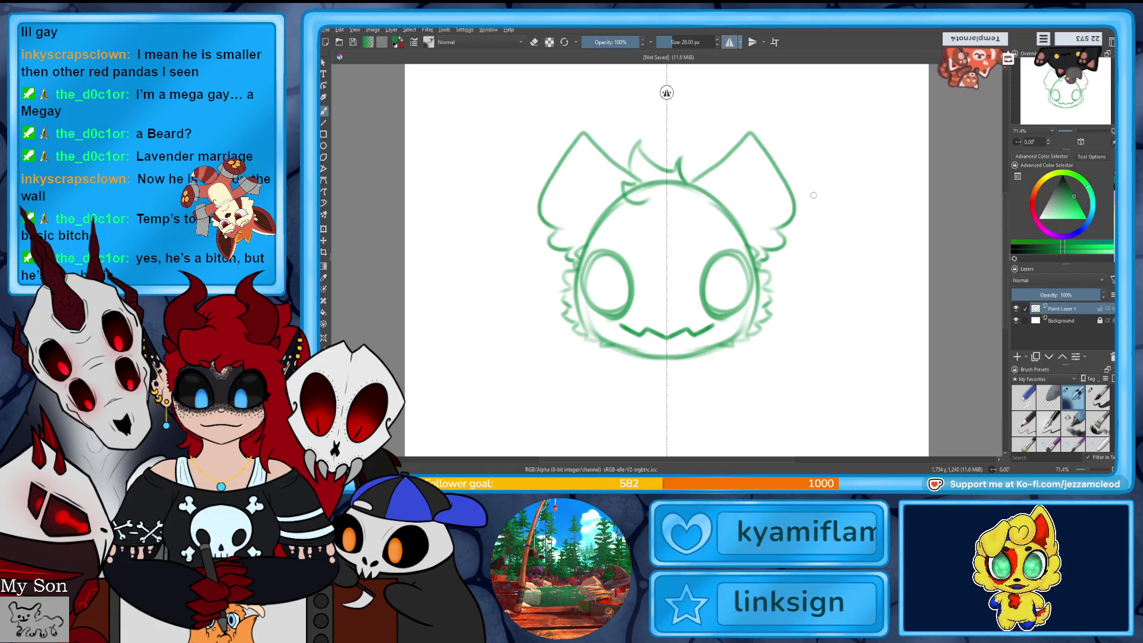
key(ctrl+z)
key(ctrl+z)
mouse_move(694, 182)
mouse_down()
mouse_move(703, 170)
mouse_move(767, 239)
mouse_move(768, 259)
mouse_up()
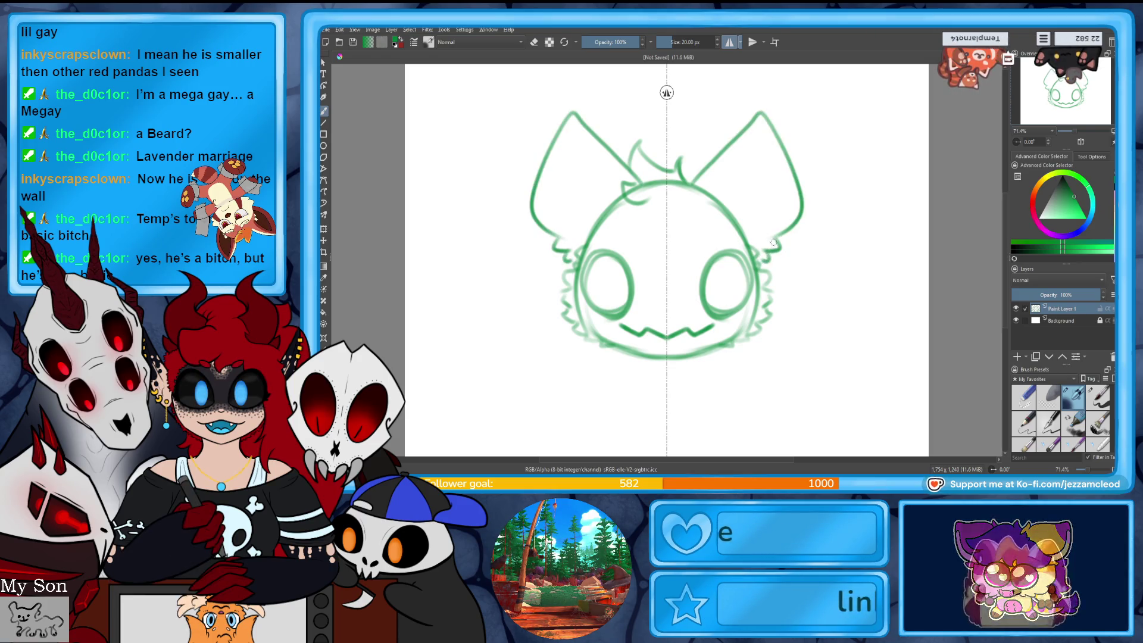
- Add inner-ear lines, short strokes at the ear tips, and fur tufts at the cheeks
drag(723, 200, 780, 218)
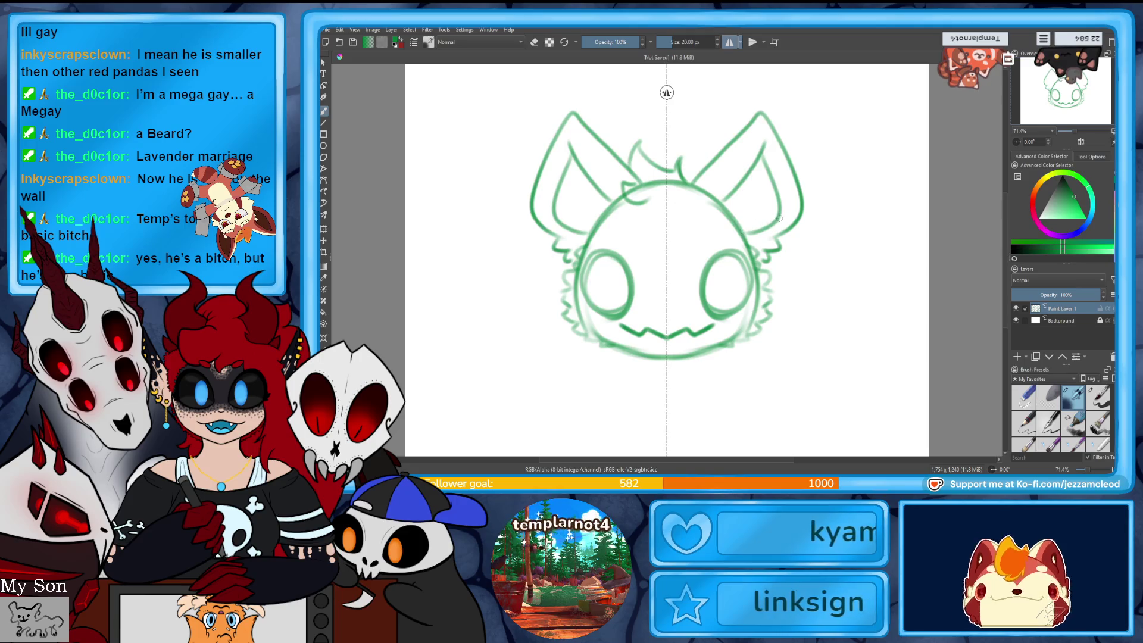
drag(748, 127, 756, 105)
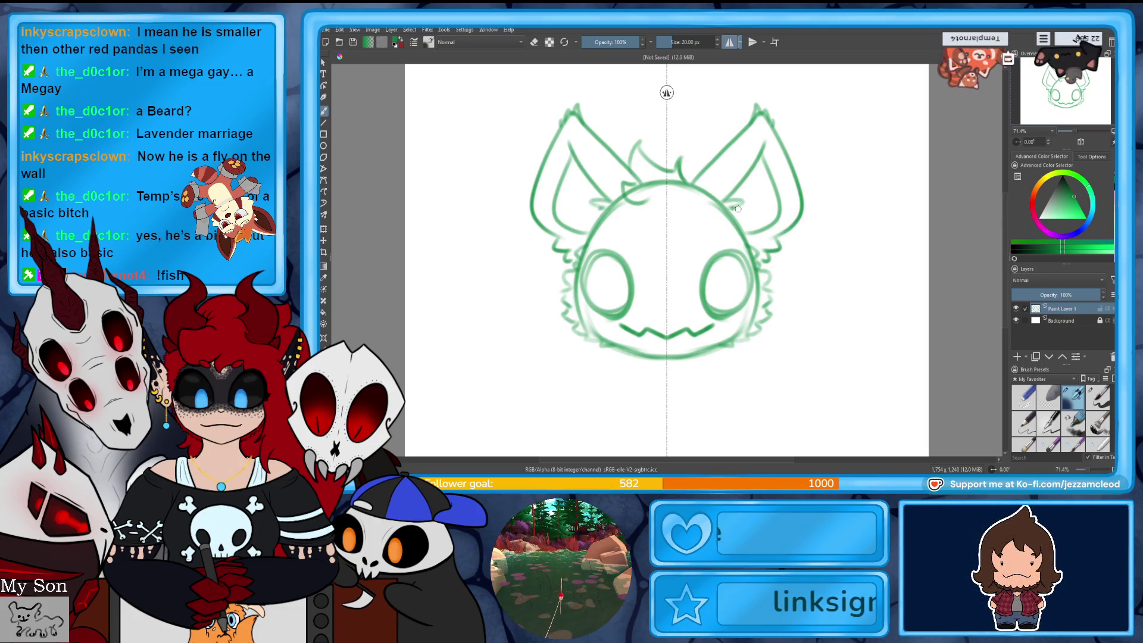
drag(738, 209, 753, 230)
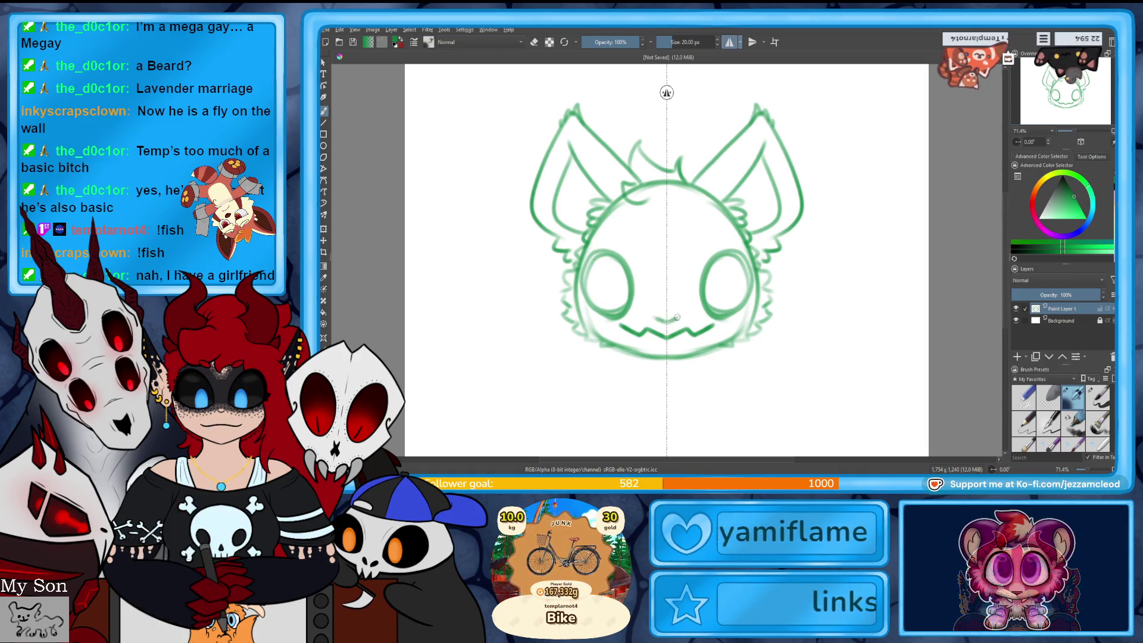
- Draw a small mirrored nose between the eyes, trim a stray part, and switch to the eraser
drag(677, 317, 665, 321)
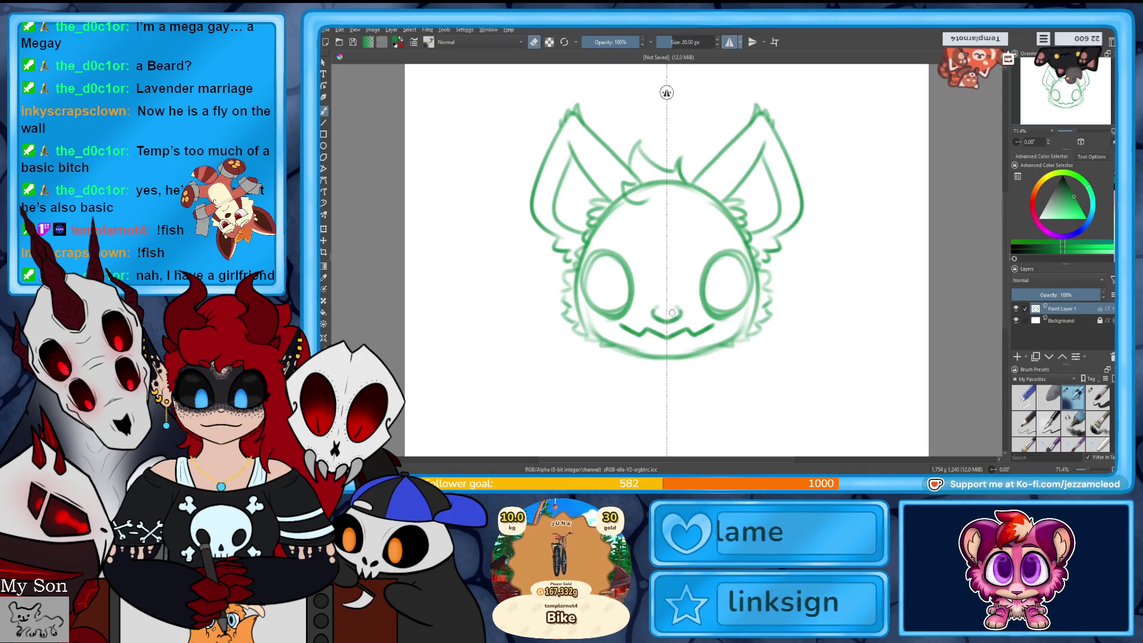
key(ctrl+z)
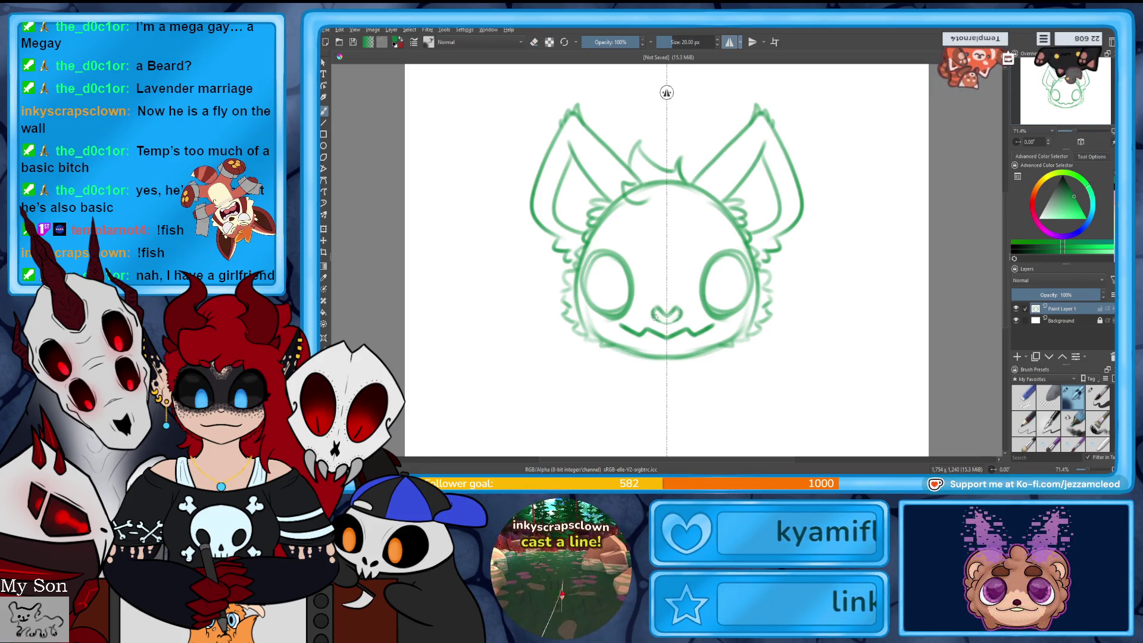
key(e)
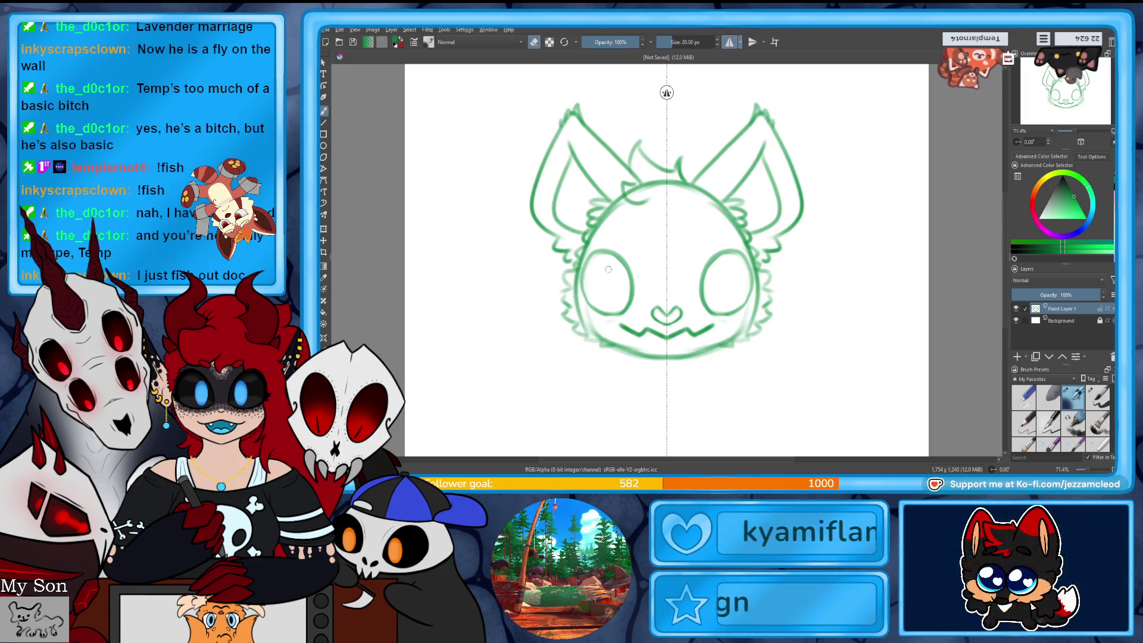
- Scale the head sketch down slightly, move it higher, and draw mirrored fur under the chin
key(ctrl+t)
drag(690, 356, 689, 331)
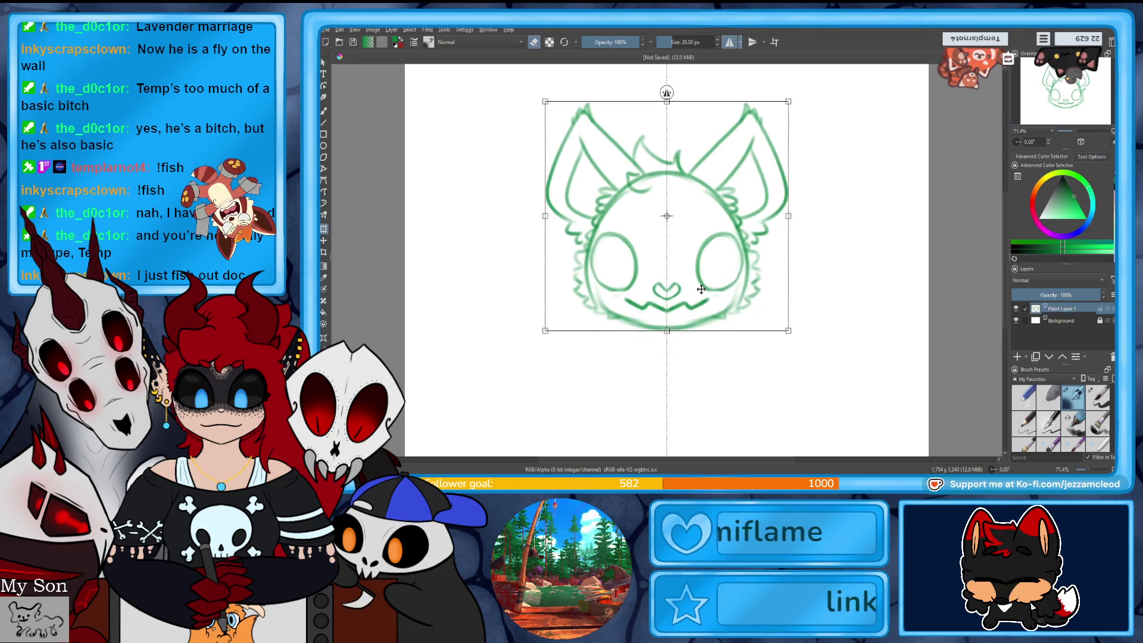
drag(711, 260, 710, 239)
key(b)
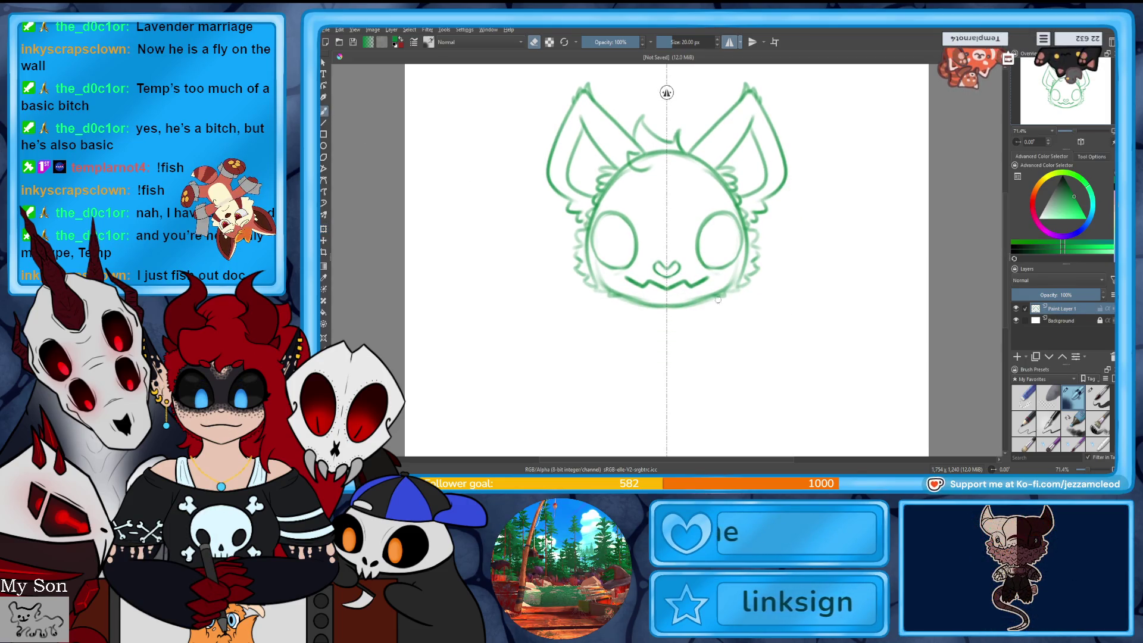
drag(717, 298, 693, 331)
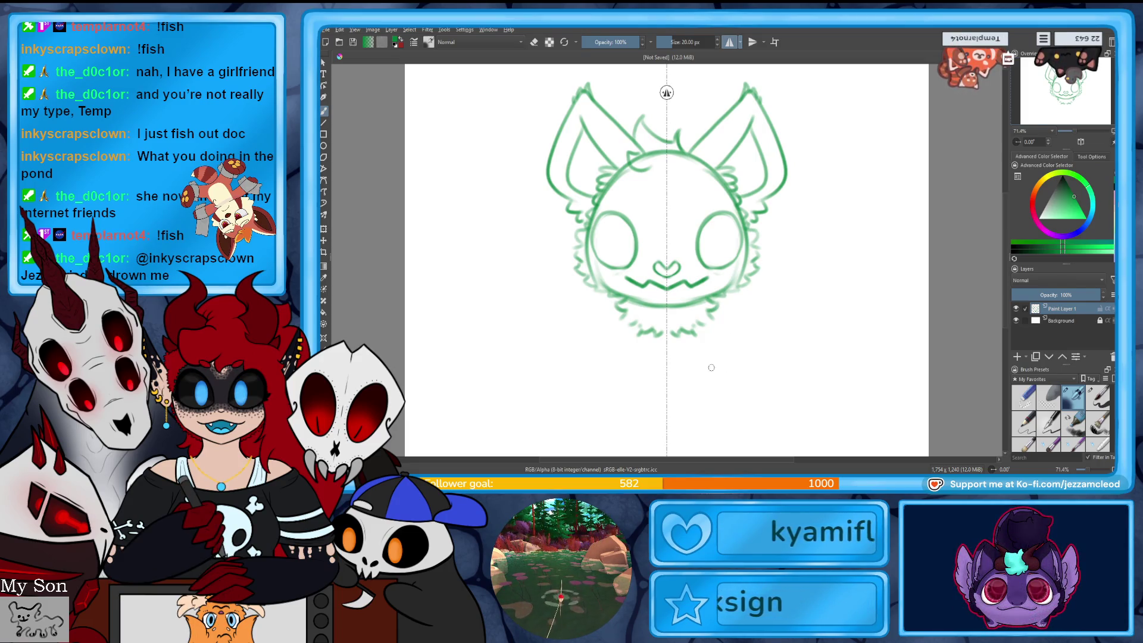
- Draw mirrored body lines slanting outward below the head for the front legs
mouse_move(688, 345)
mouse_down()
mouse_move(668, 416)
mouse_move(700, 422)
mouse_move(672, 425)
mouse_move(690, 405)
mouse_move(700, 420)
mouse_up()
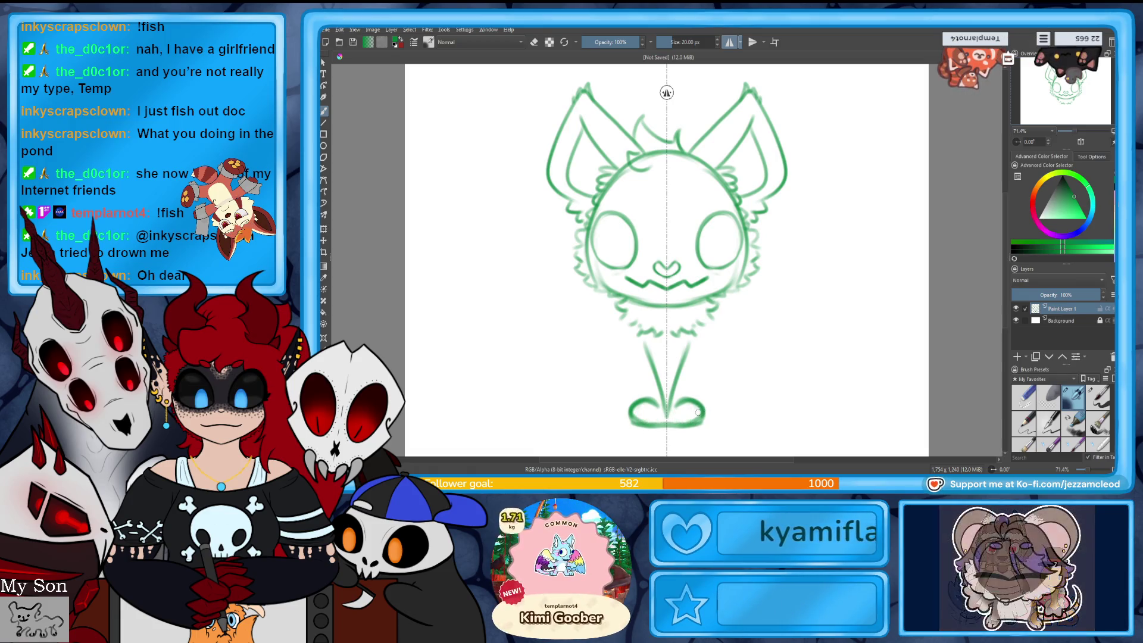
key(ctrl+z)
key(ctrl+z)
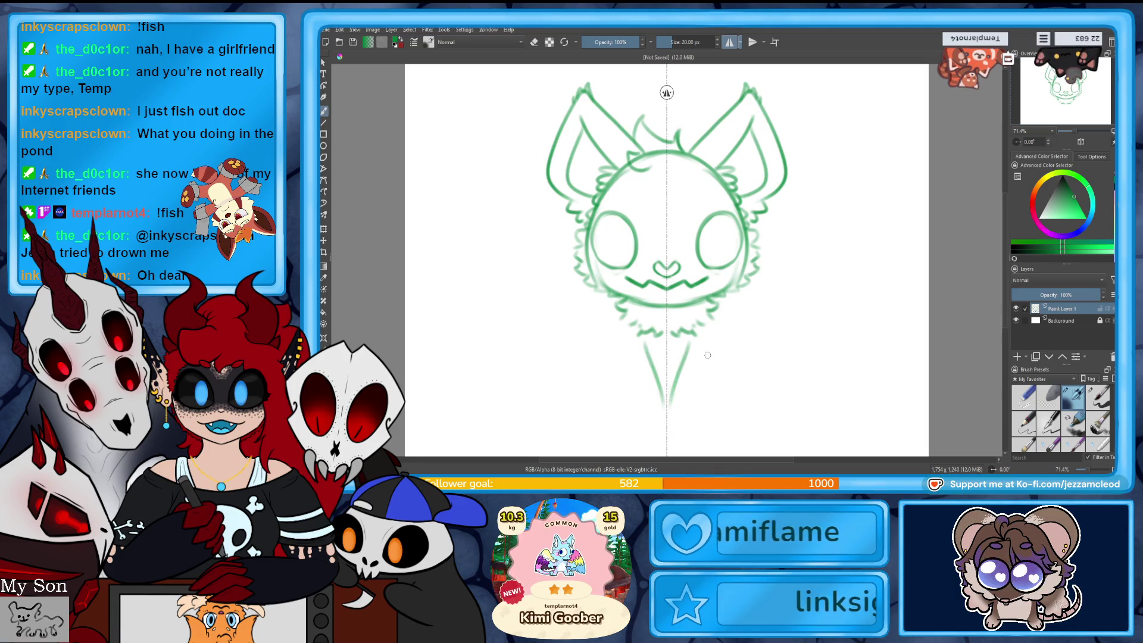
key(ctrl+z)
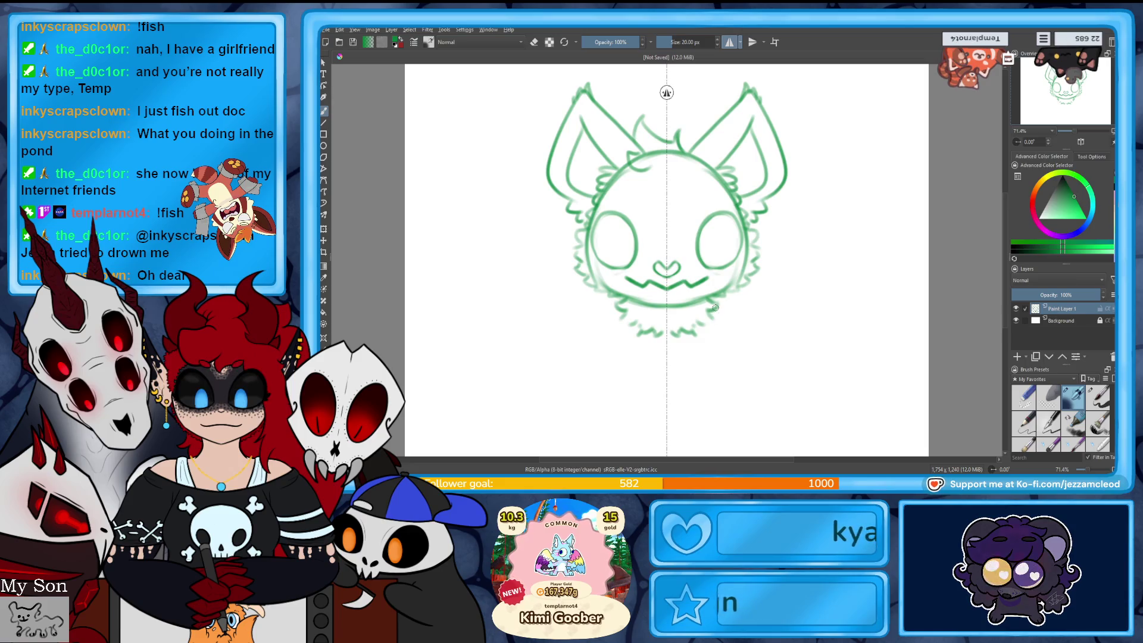
drag(714, 310, 719, 390)
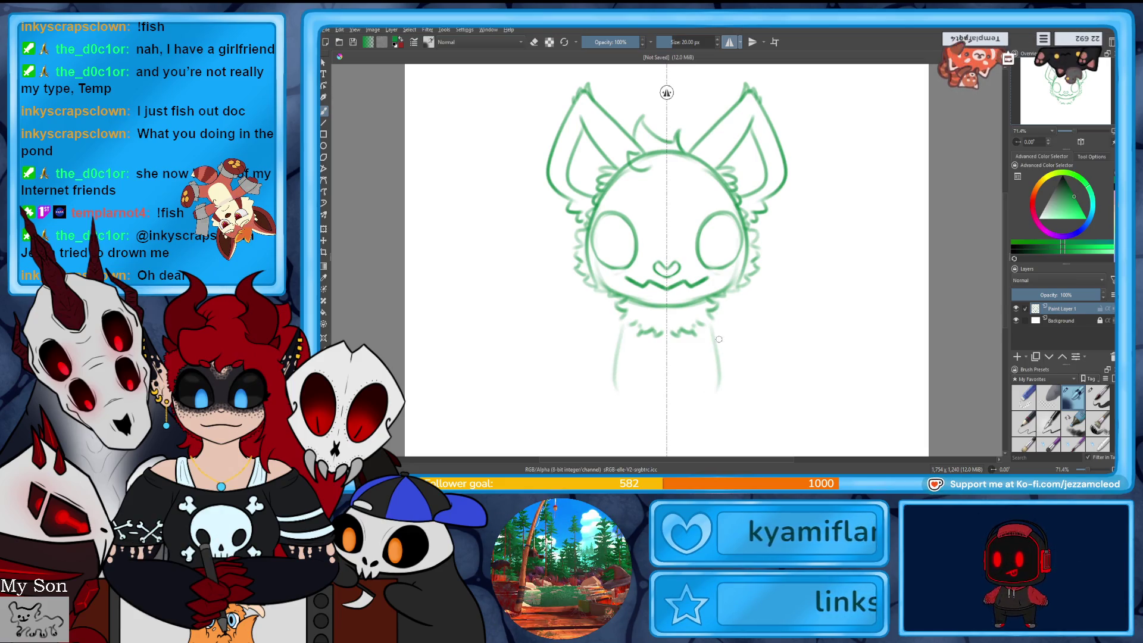
key(ctrl+z)
mouse_move(710, 318)
mouse_down()
mouse_move(729, 384)
mouse_move(668, 402)
mouse_up()
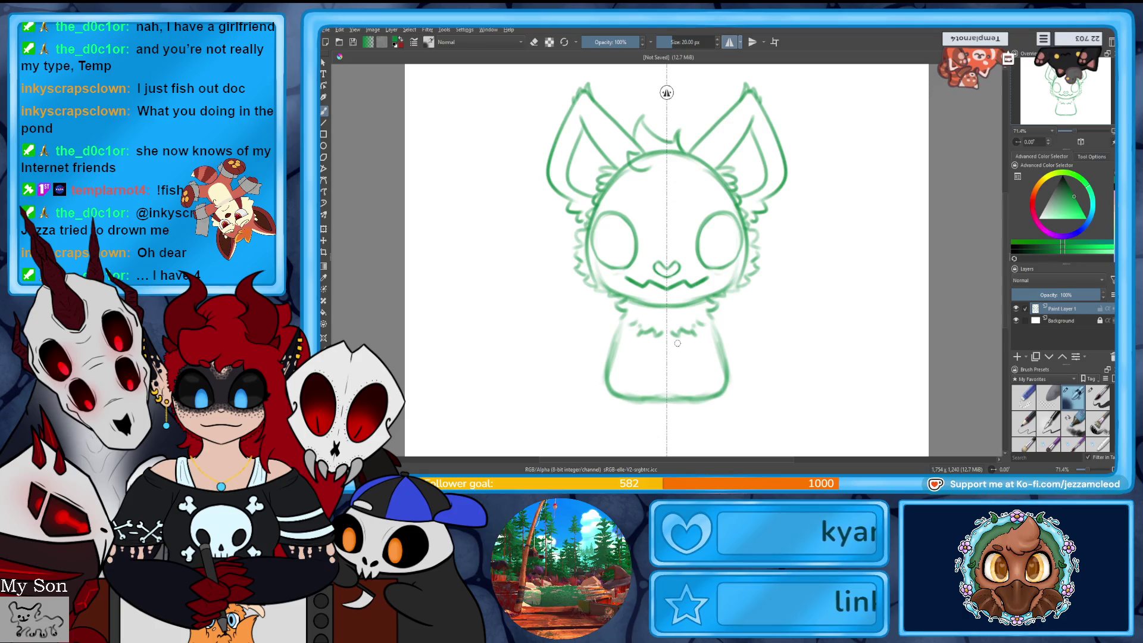
- Add toe-lined paws, re-ink the inner legs, and draw round haunches beside both legs
mouse_move(689, 405)
mouse_down()
mouse_move(677, 409)
mouse_move(714, 352)
mouse_move(703, 386)
mouse_up()
mouse_move(719, 317)
mouse_down()
mouse_move(741, 377)
mouse_move(721, 404)
mouse_move(714, 393)
mouse_move(732, 398)
mouse_move(716, 393)
mouse_up()
key(ctrl+z)
key(ctrl+z)
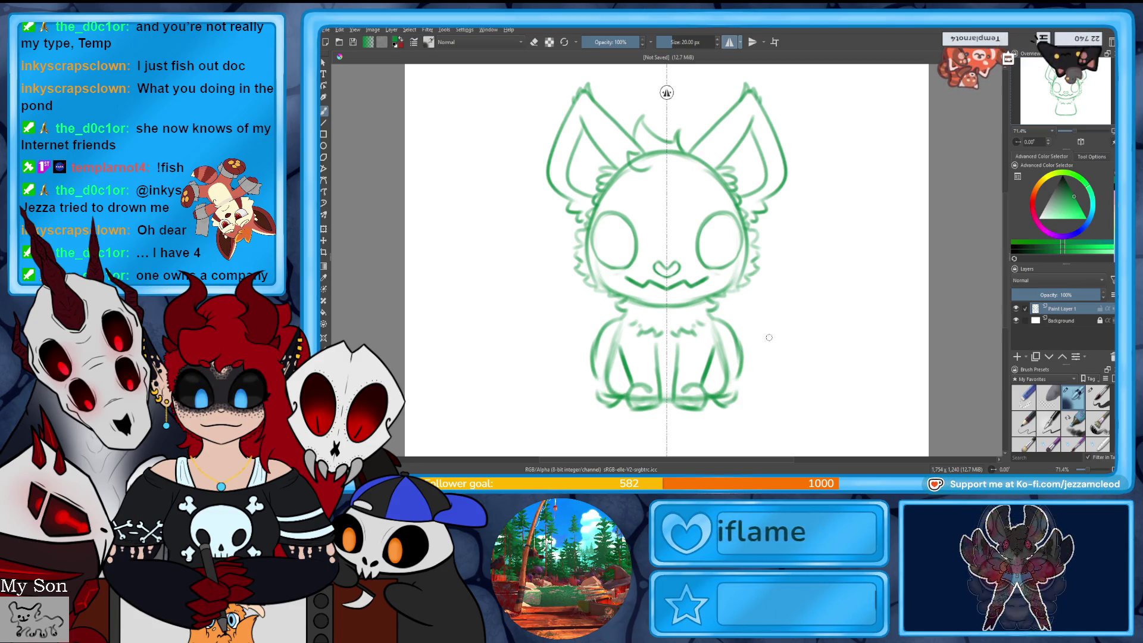
key(ctrl+z)
key(ctrl+z)
key(ctrl+z)
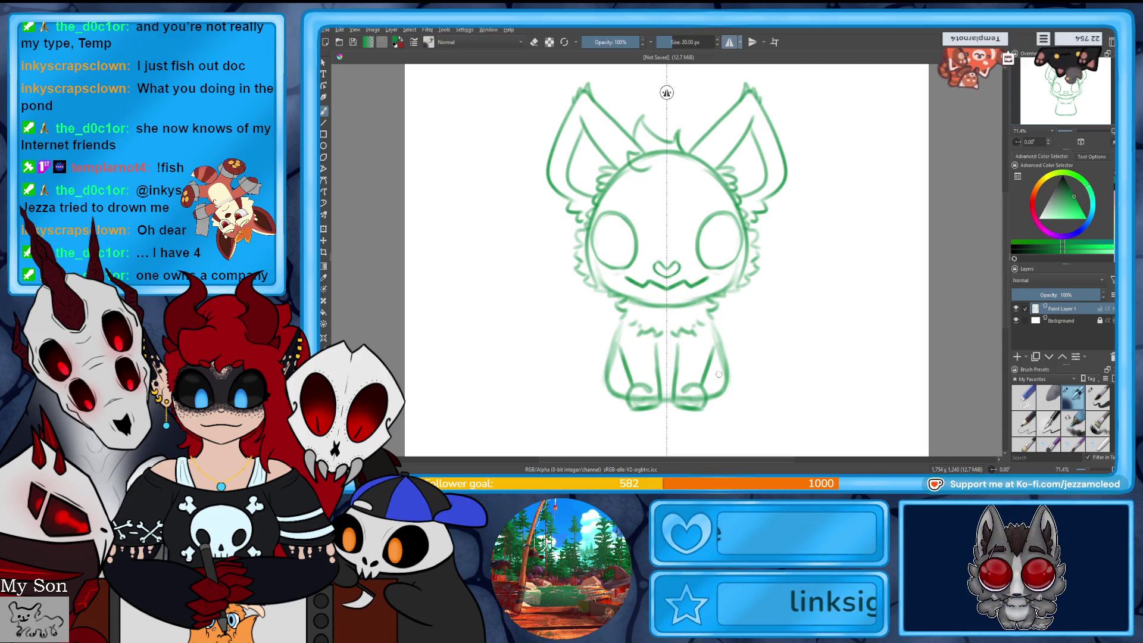
mouse_move(722, 401)
mouse_down()
mouse_move(745, 362)
mouse_move(751, 394)
mouse_up()
mouse_move(736, 343)
mouse_down()
mouse_move(716, 328)
mouse_move(719, 344)
mouse_up()
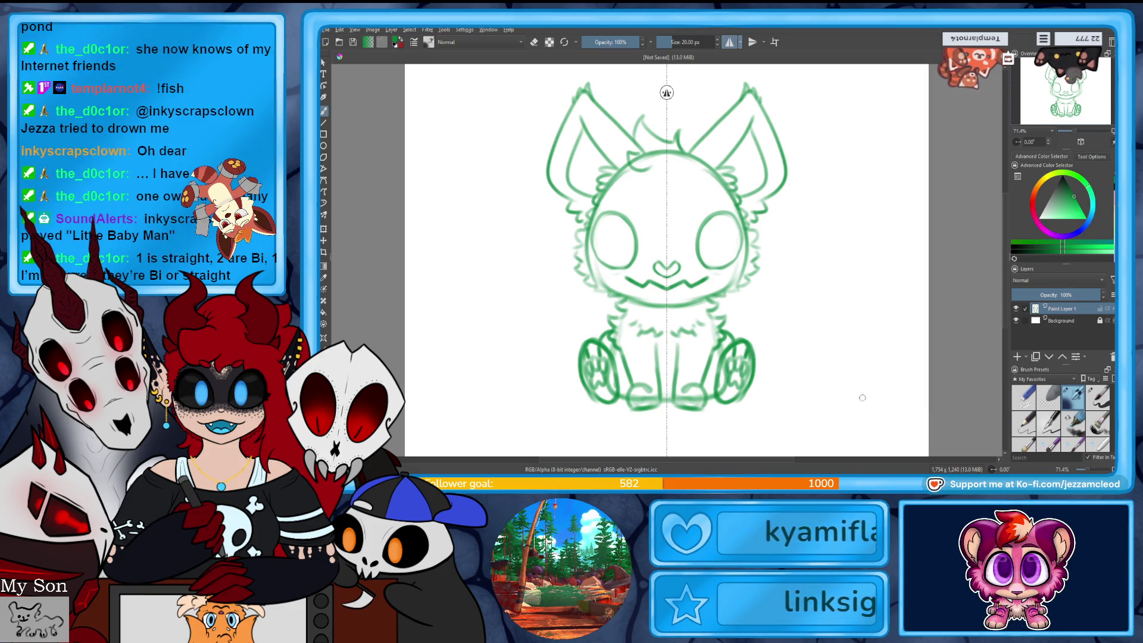
- Sketch mirrored curved shapes fanning out beside the body, after discarding an unmirrored tail stroke
click(729, 41)
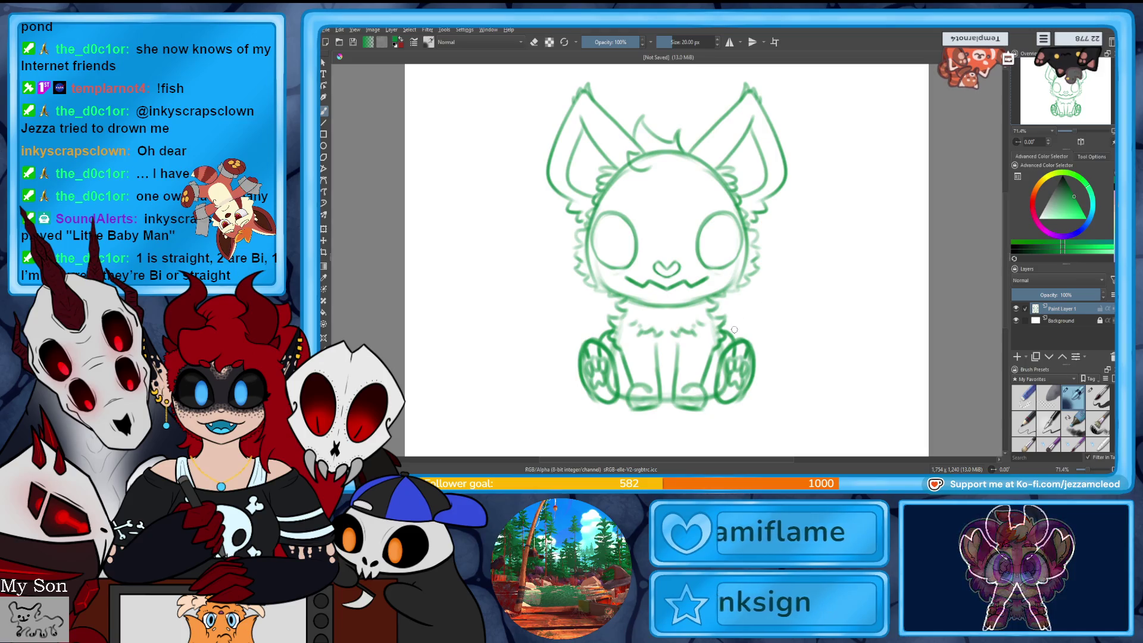
mouse_move(725, 326)
mouse_down()
mouse_move(790, 276)
mouse_move(787, 235)
mouse_move(774, 375)
mouse_move(750, 392)
mouse_up()
key(ctrl+z)
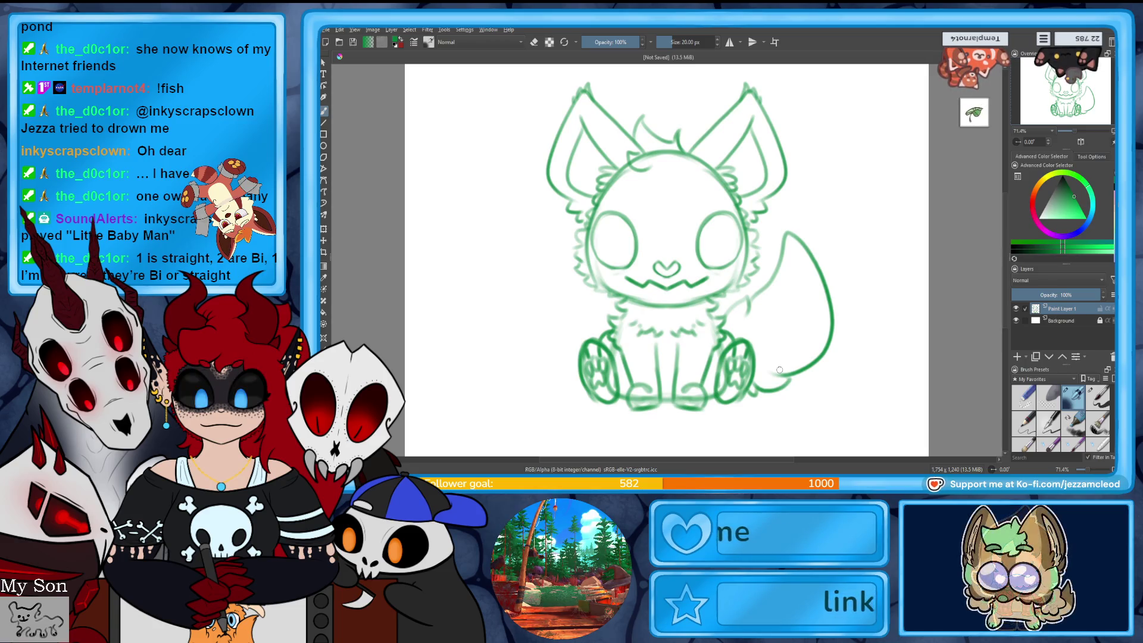
key(ctrl+z)
key(ctrl+z)
key(m)
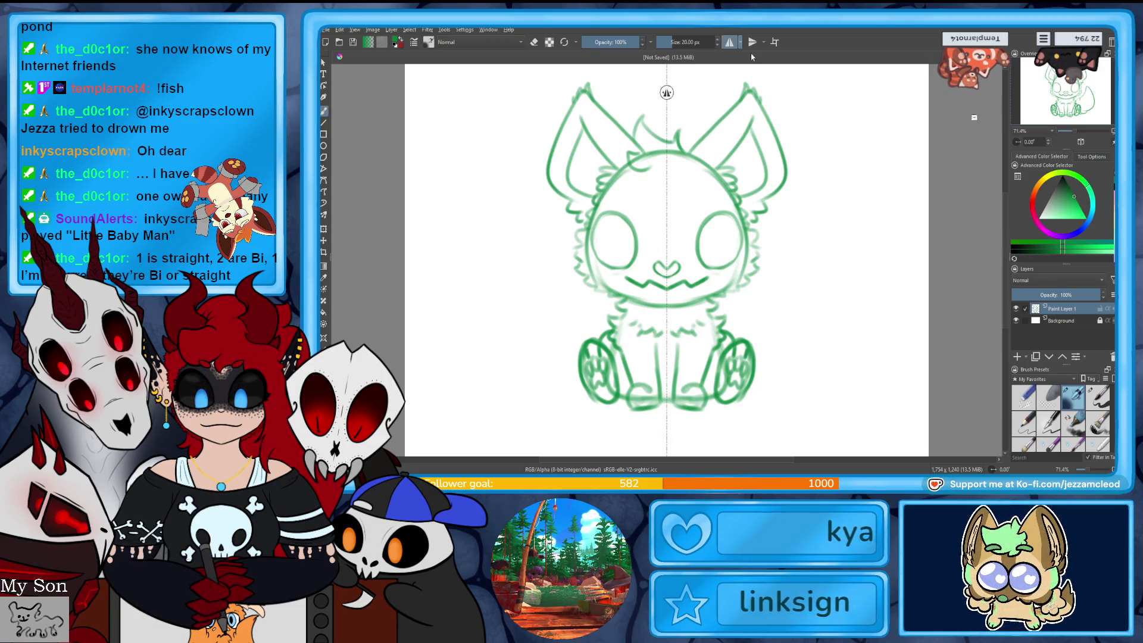
drag(751, 293, 769, 291)
mouse_move(797, 225)
mouse_down()
mouse_move(779, 367)
mouse_move(751, 398)
mouse_up()
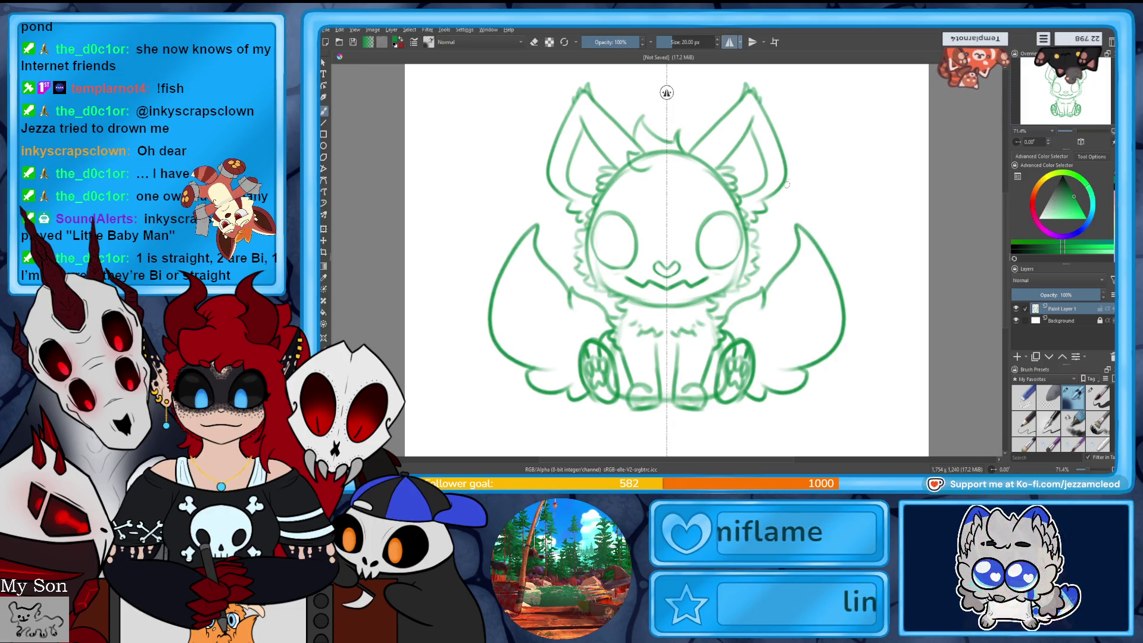
- Draw mirrored pointed fluff shapes behind the ears and an outer line on each ear
drag(766, 204, 832, 203)
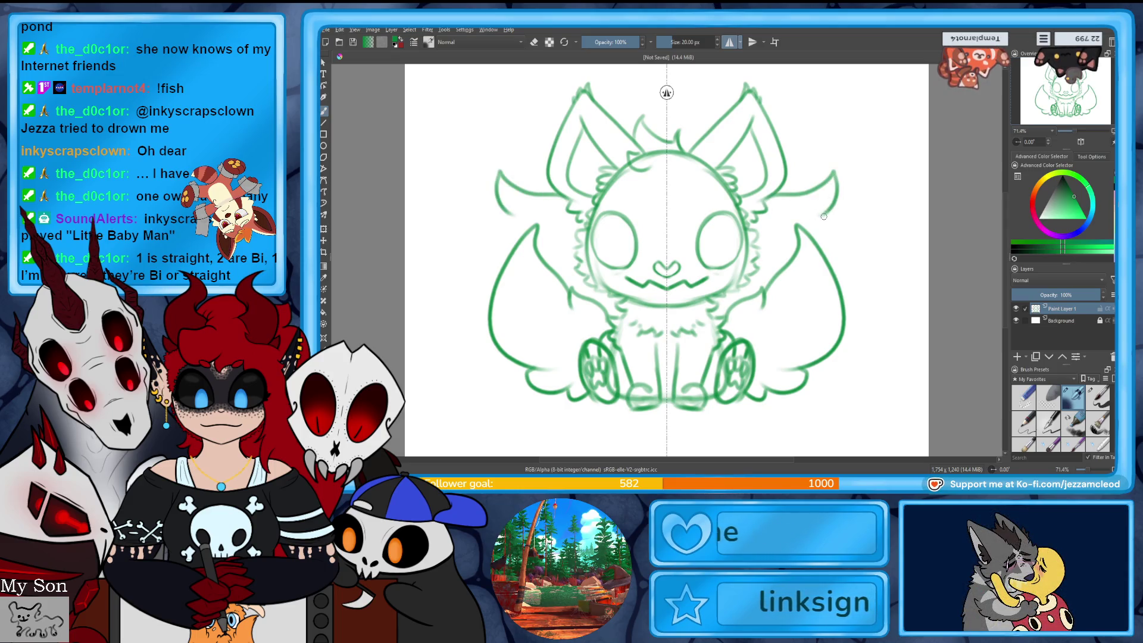
key(ctrl+z)
mouse_move(756, 238)
mouse_down()
mouse_move(813, 186)
mouse_move(843, 225)
mouse_move(848, 281)
mouse_up()
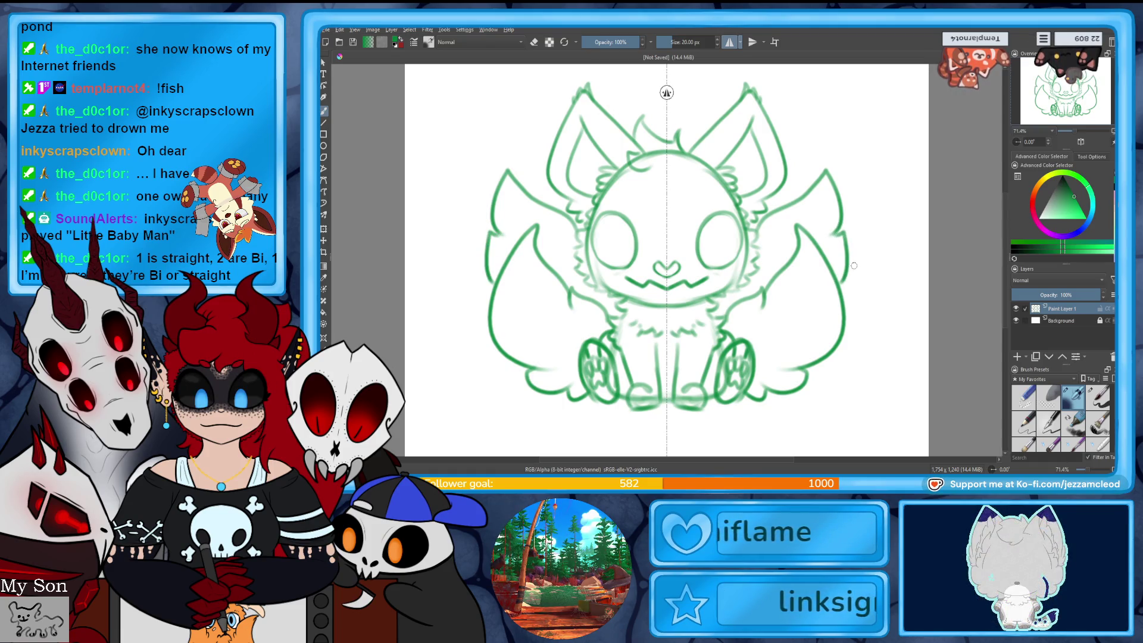
drag(538, 190, 563, 122)
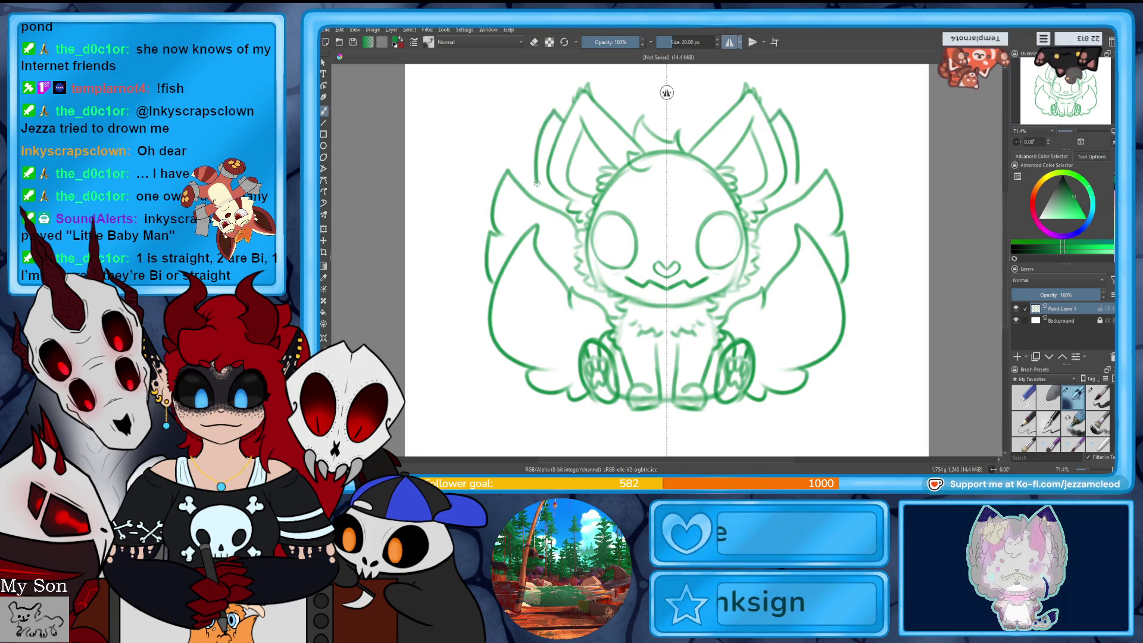
- Draw mirrored spiky tufts on top of the head, redrawing strokes from the centre line
scroll(667, 259, up, 2)
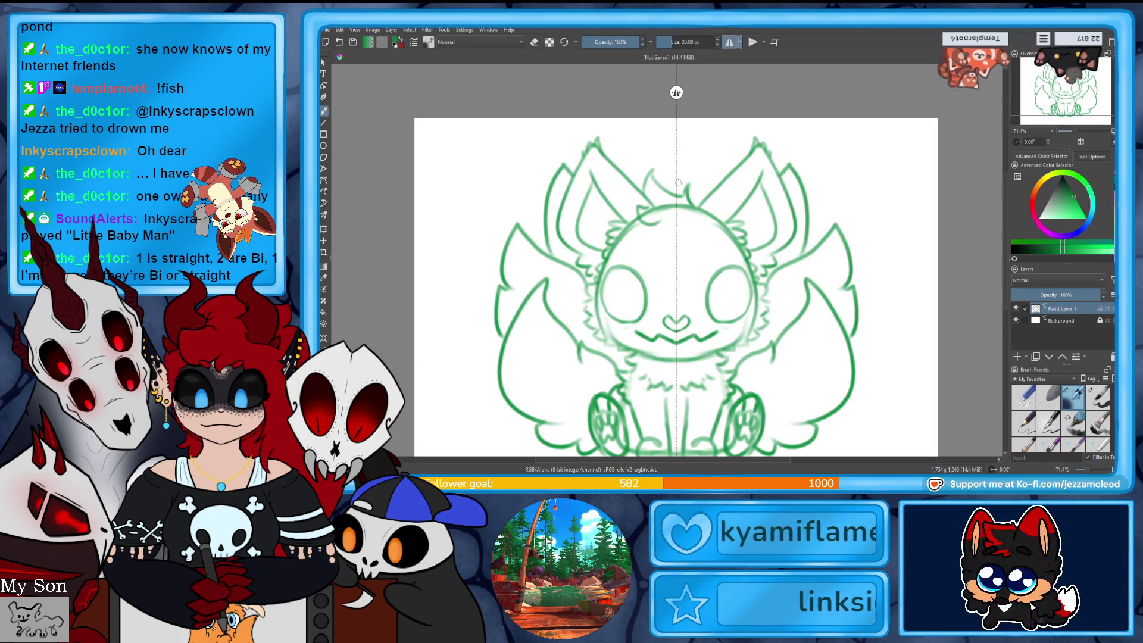
drag(679, 179, 731, 173)
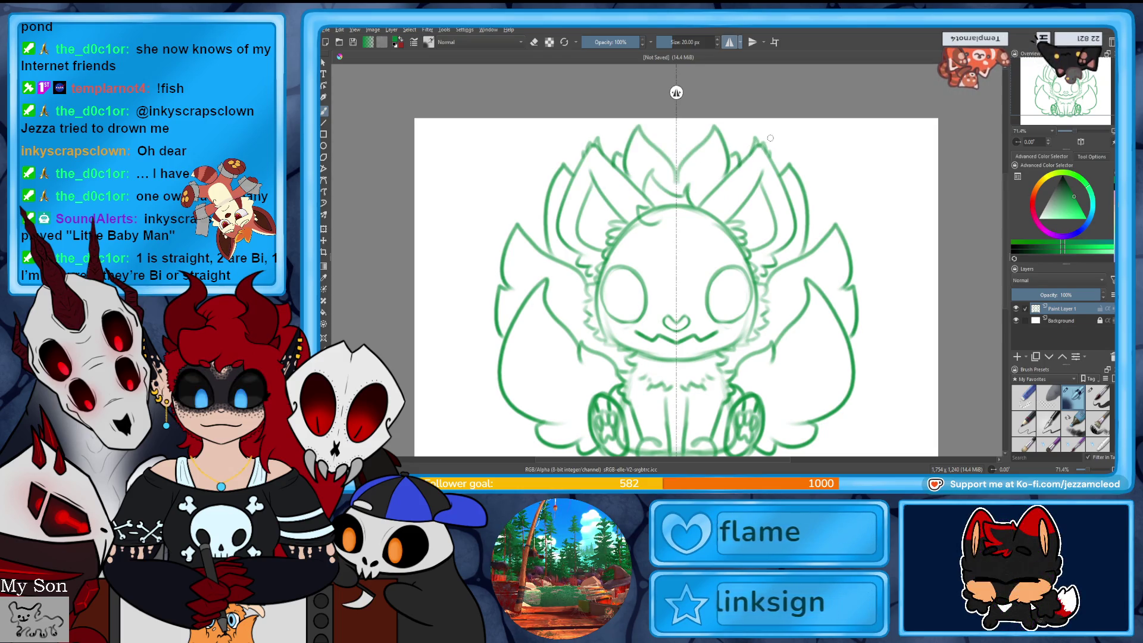
key(ctrl+z)
drag(691, 190, 737, 143)
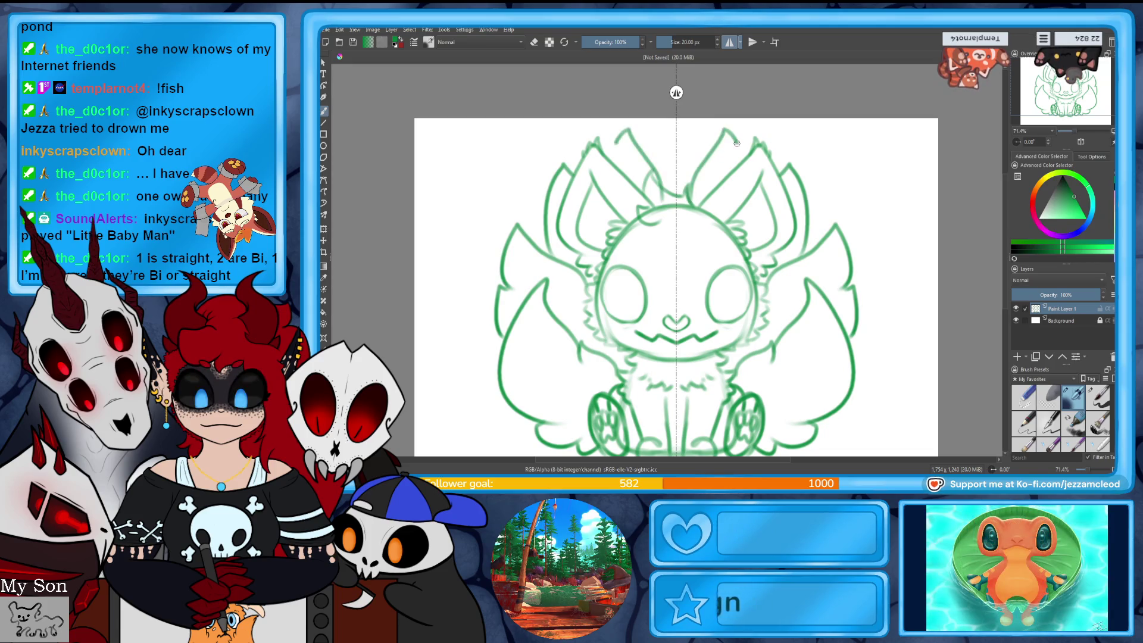
mouse_move(684, 181)
mouse_down()
mouse_move(722, 141)
mouse_move(740, 159)
mouse_up()
key(ctrl+z)
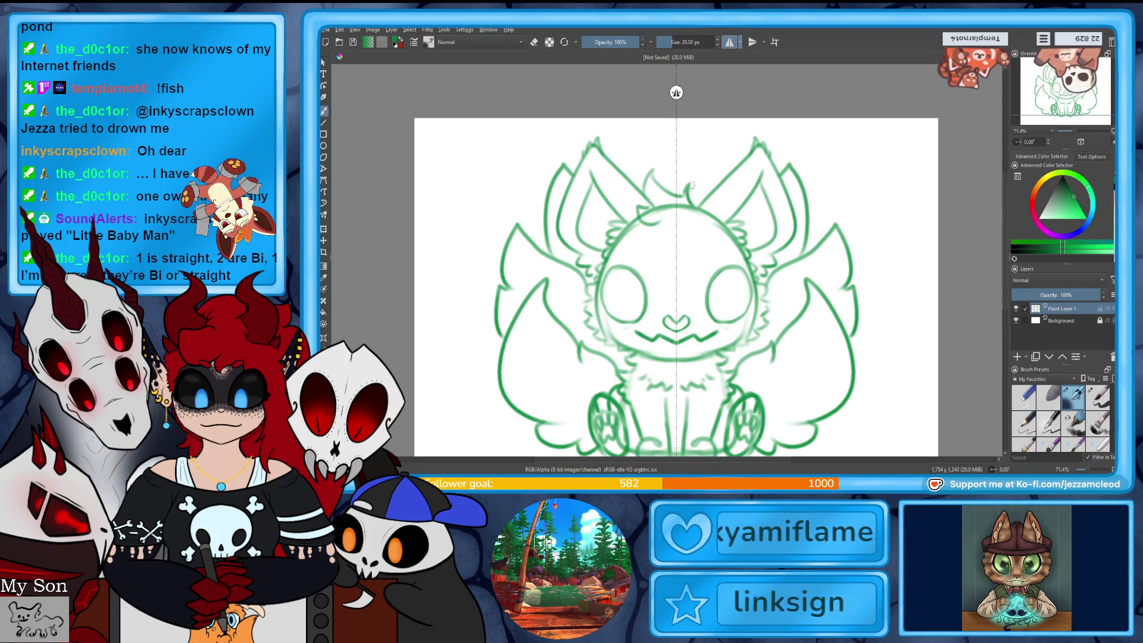
drag(691, 190, 732, 132)
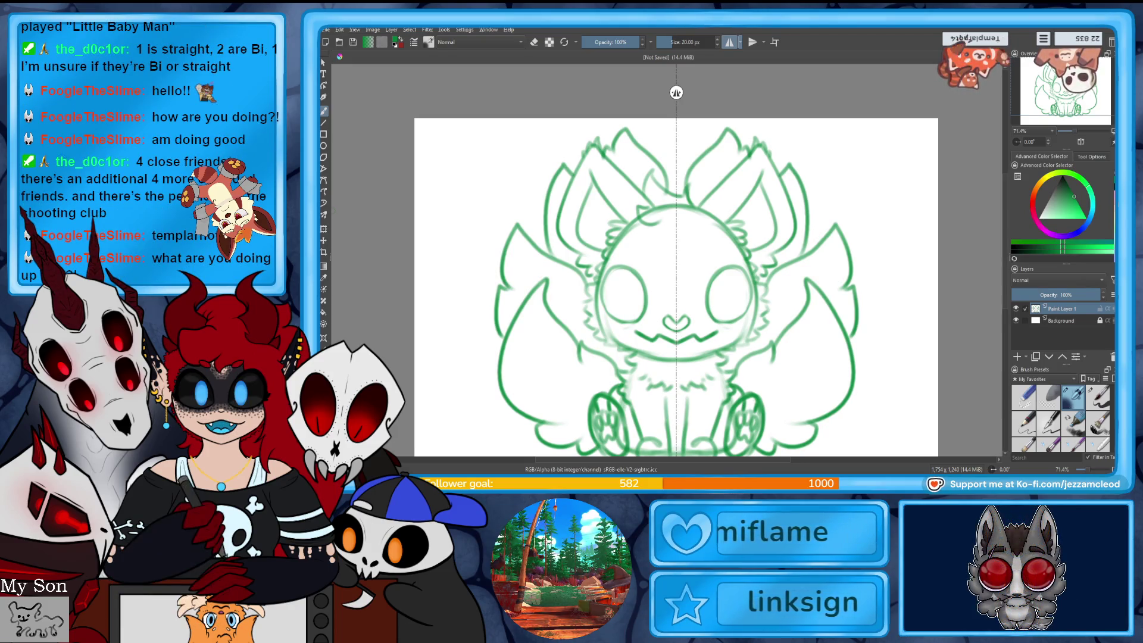
scroll(676, 262, down, 3)
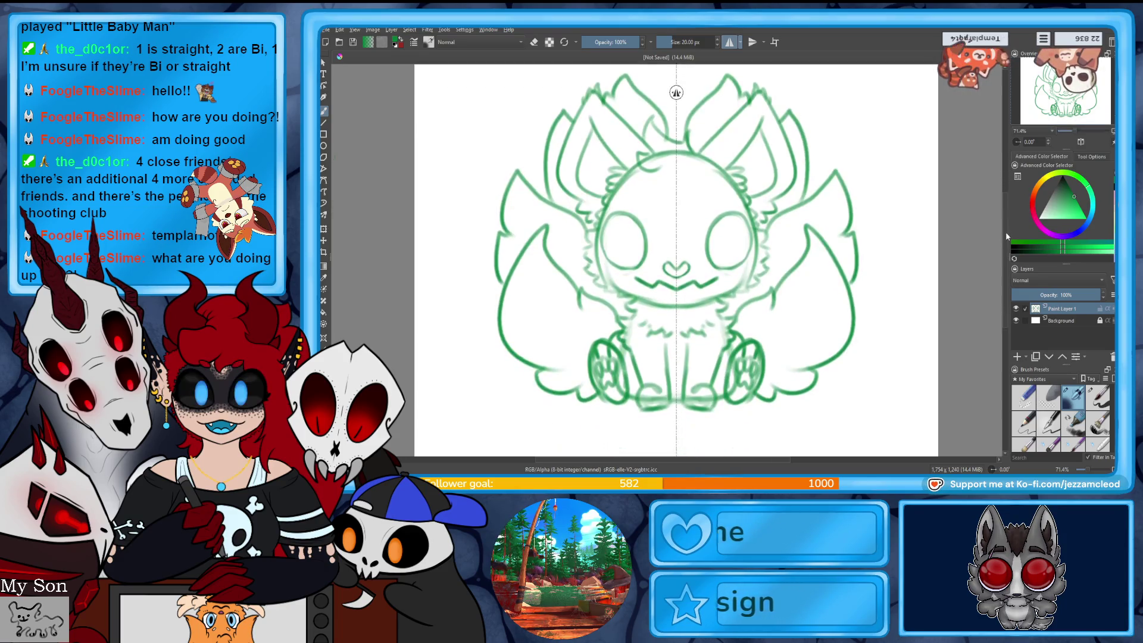
- Move the sketch slightly lower and fade its layer to 20% opacity
click(324, 230)
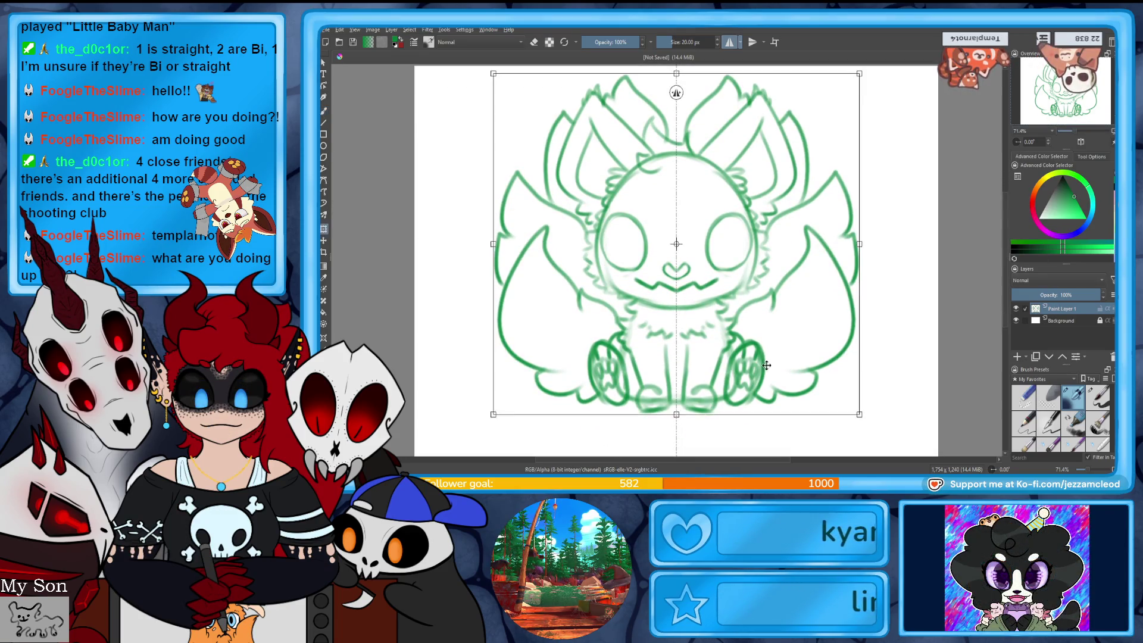
click(324, 111)
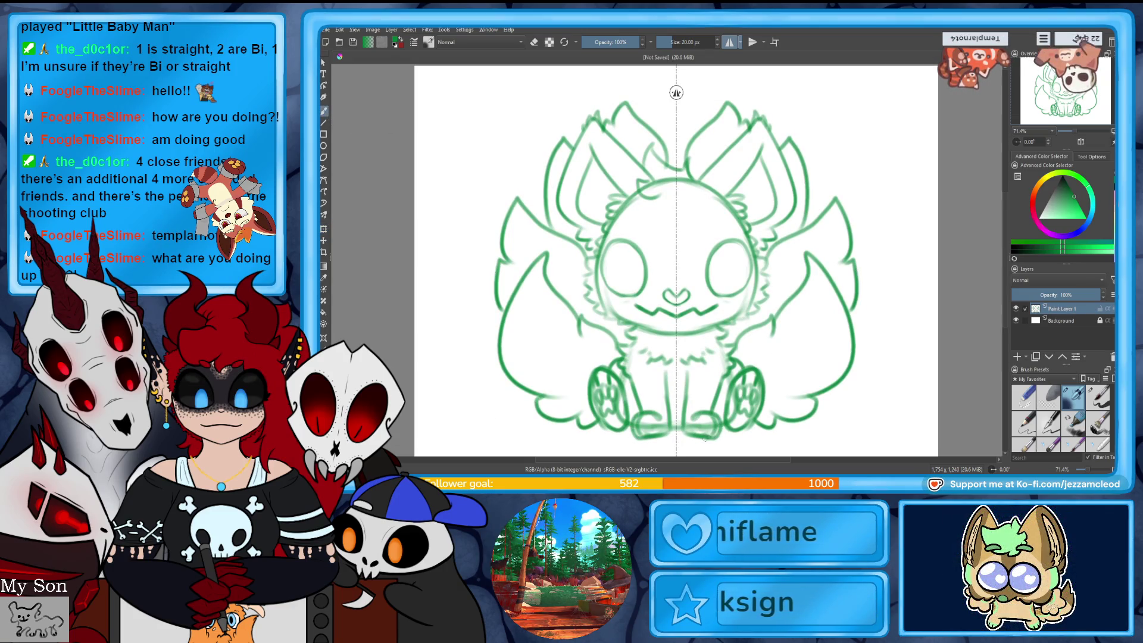
click(1029, 295)
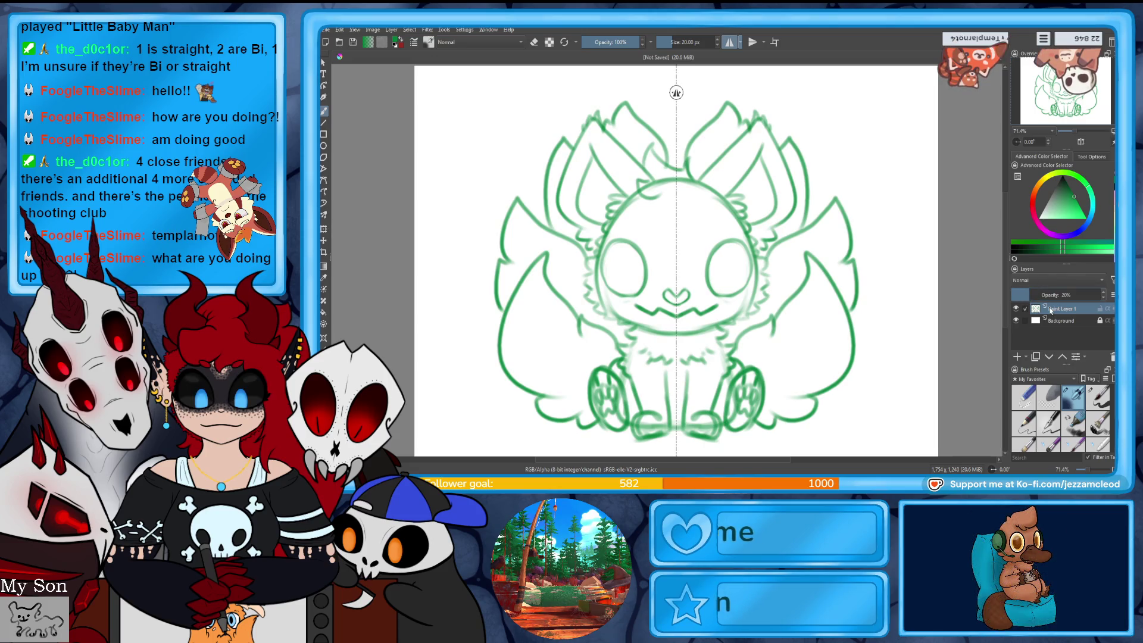
click(1100, 399)
- Set a black 10 px brush and zoom in to 200% on the face
key(d)
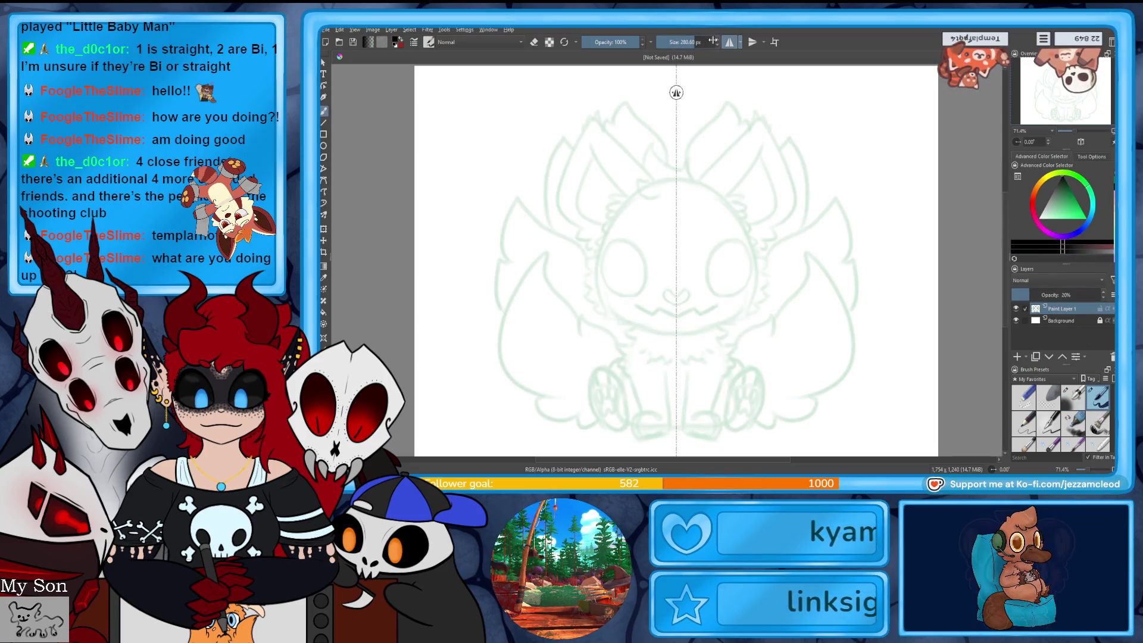
drag(713, 40, 673, 40)
drag(1067, 131, 1087, 134)
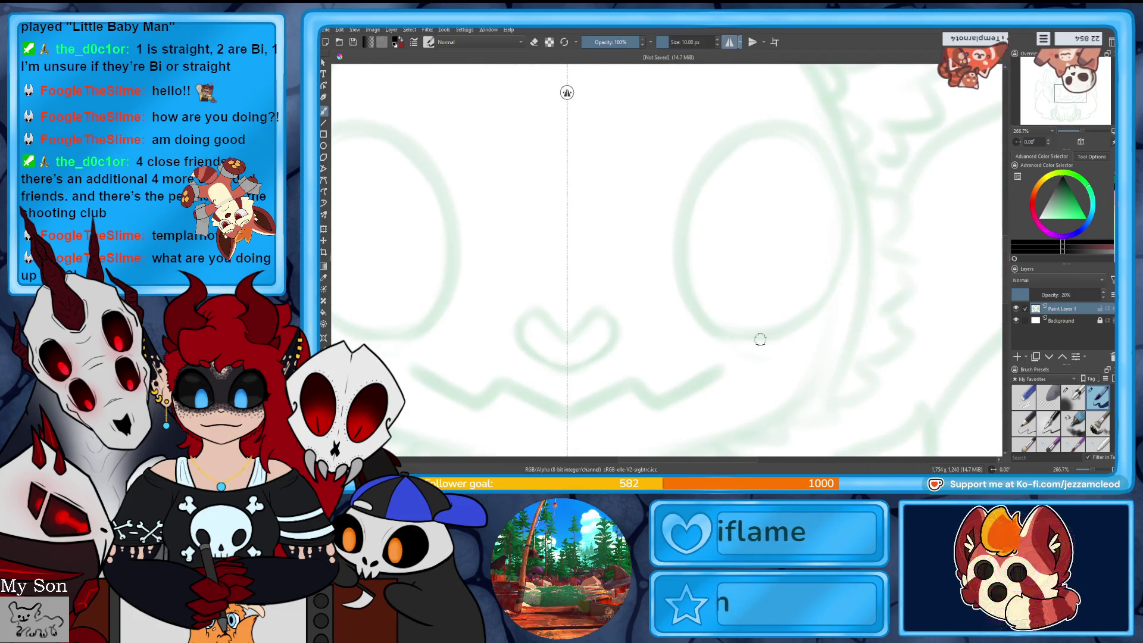
- On a new layer, ink mirrored black eye ellipses, retrying the strokes several times
key(ctrl+z)
key(Insert)
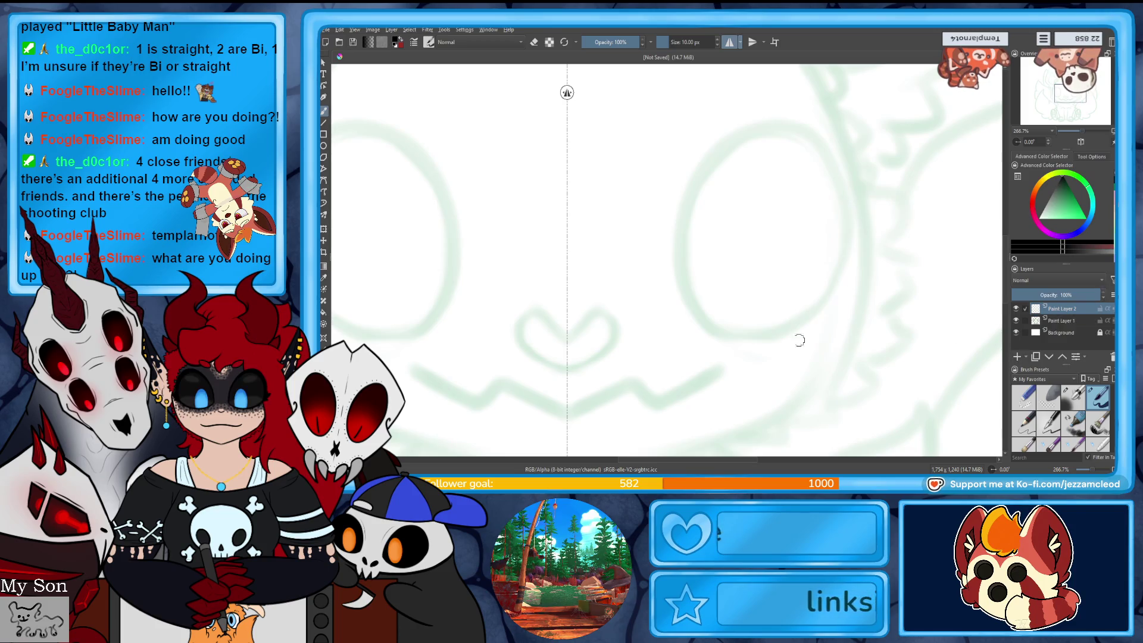
mouse_move(715, 328)
mouse_down()
mouse_move(736, 333)
mouse_move(822, 162)
mouse_move(712, 326)
mouse_move(760, 346)
mouse_up()
key(ctrl+z)
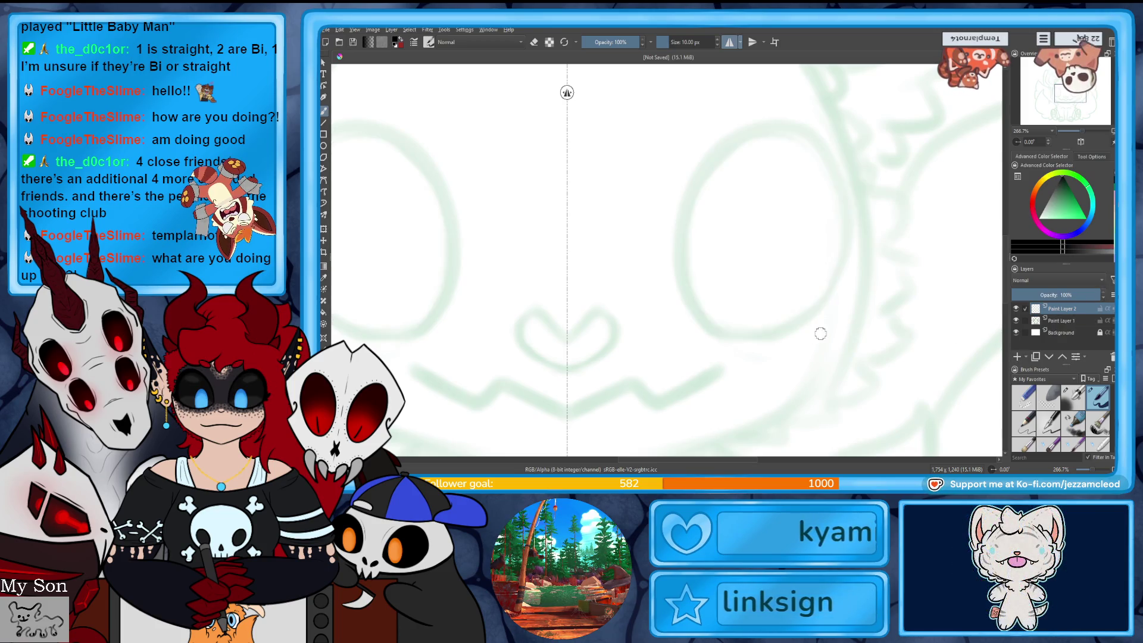
mouse_move(838, 152)
mouse_down()
mouse_move(691, 297)
mouse_move(795, 358)
mouse_up()
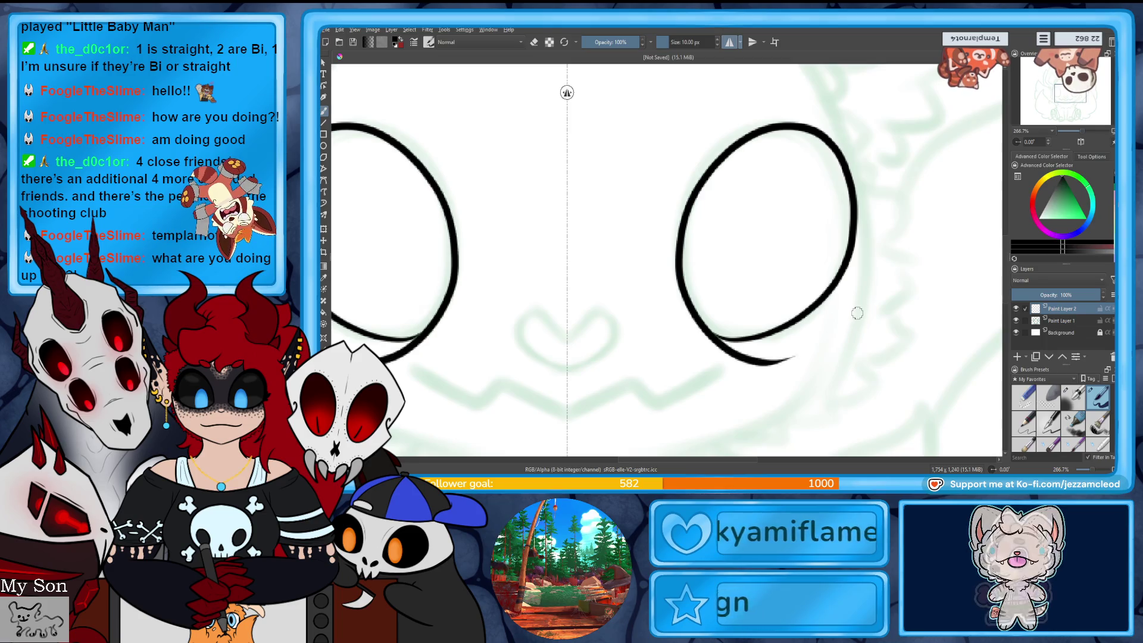
key(ctrl+z)
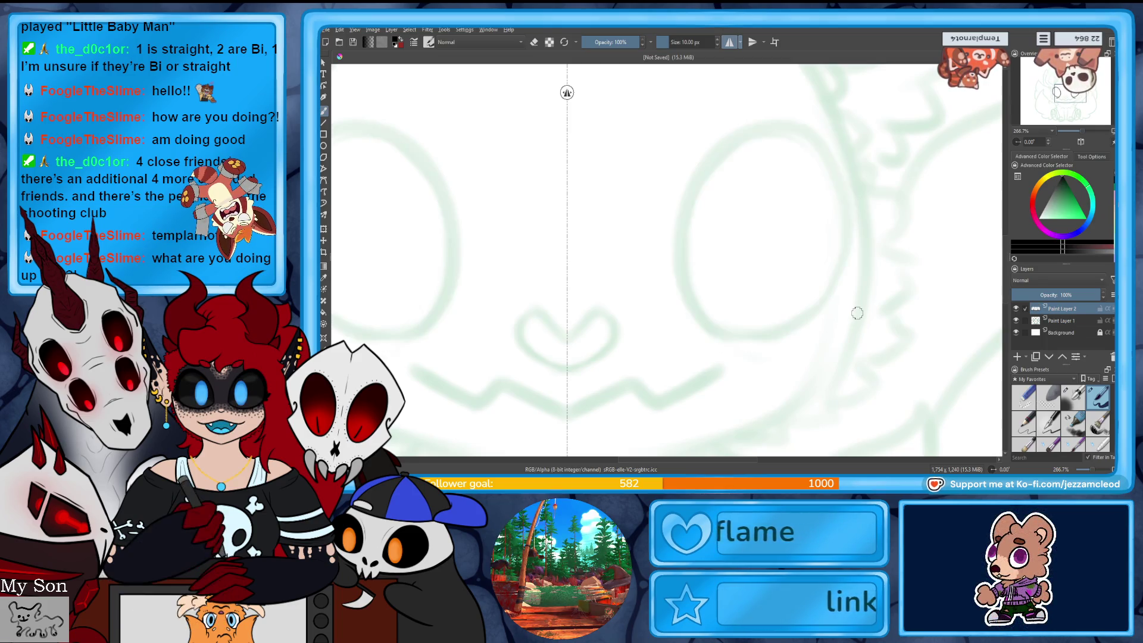
mouse_move(728, 335)
mouse_down()
mouse_move(853, 155)
mouse_move(742, 344)
mouse_move(804, 355)
mouse_up()
key(ctrl+z)
mouse_move(687, 304)
mouse_down()
mouse_move(834, 174)
mouse_move(794, 370)
mouse_up()
key(ctrl+z)
mouse_move(683, 289)
mouse_down()
mouse_move(765, 321)
mouse_move(672, 256)
mouse_move(774, 358)
mouse_up()
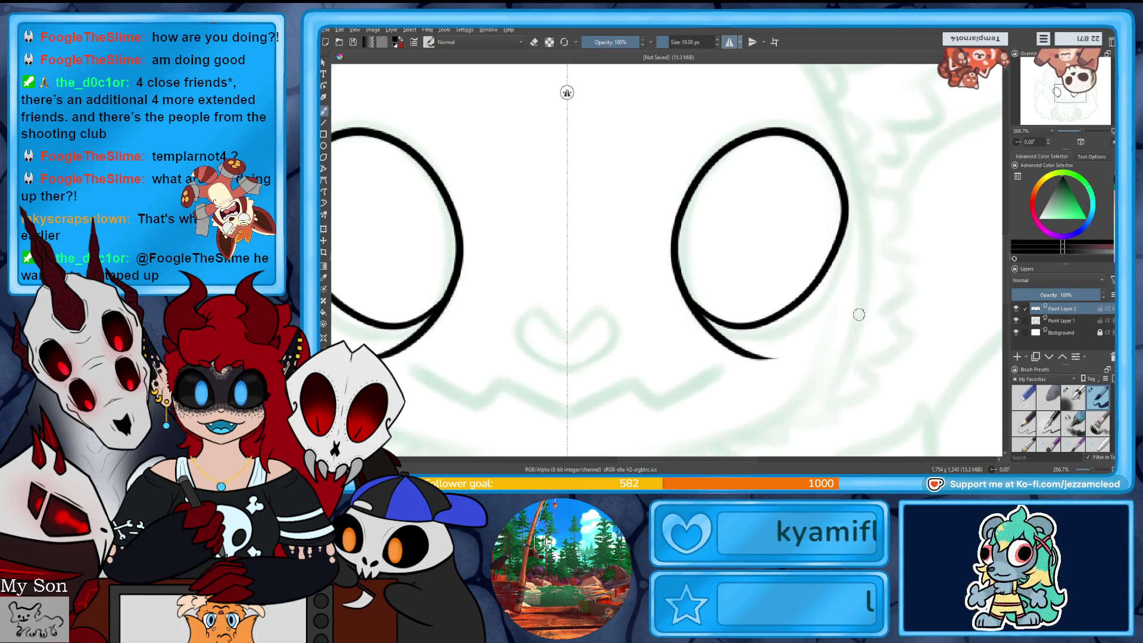
mouse_move(1081, 131)
mouse_down()
mouse_move(1060, 131)
mouse_move(1084, 132)
mouse_up()
key(ctrl+z)
mouse_move(709, 327)
mouse_down()
mouse_move(849, 265)
mouse_move(682, 244)
mouse_move(693, 300)
mouse_move(807, 324)
mouse_move(696, 203)
mouse_move(691, 308)
mouse_up()
key(ctrl+z)
- Ink thin lower lashes under both eyes and the mirrored zigzag mouth
key(ctrl+z)
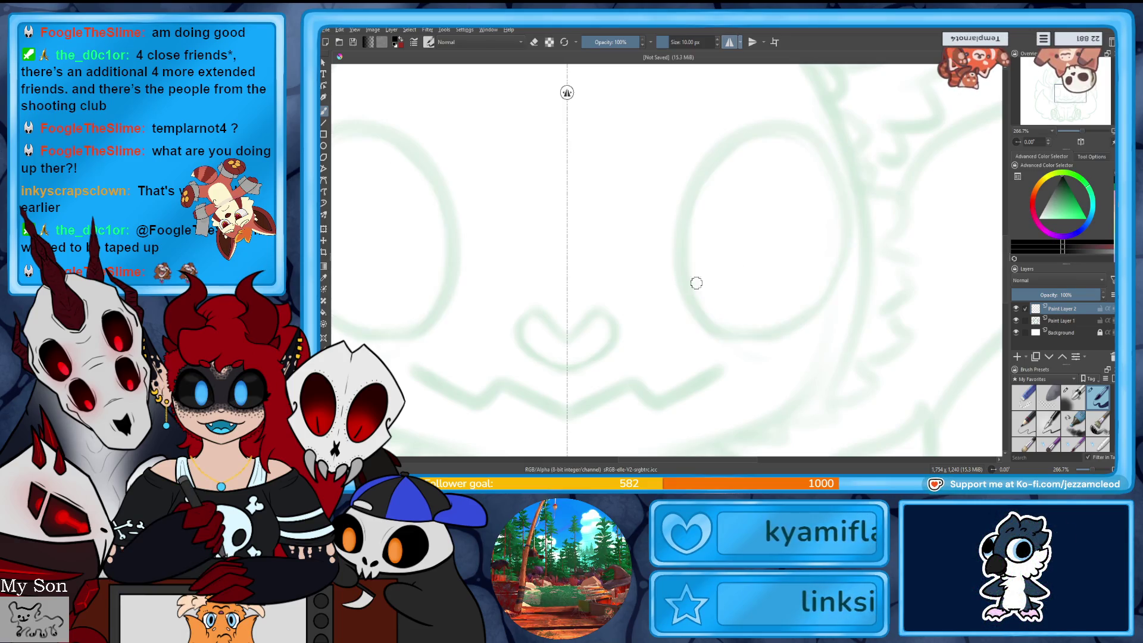
mouse_move(679, 262)
mouse_down()
mouse_move(779, 334)
mouse_move(677, 268)
mouse_move(834, 250)
mouse_move(676, 271)
mouse_up()
key(ctrl+z)
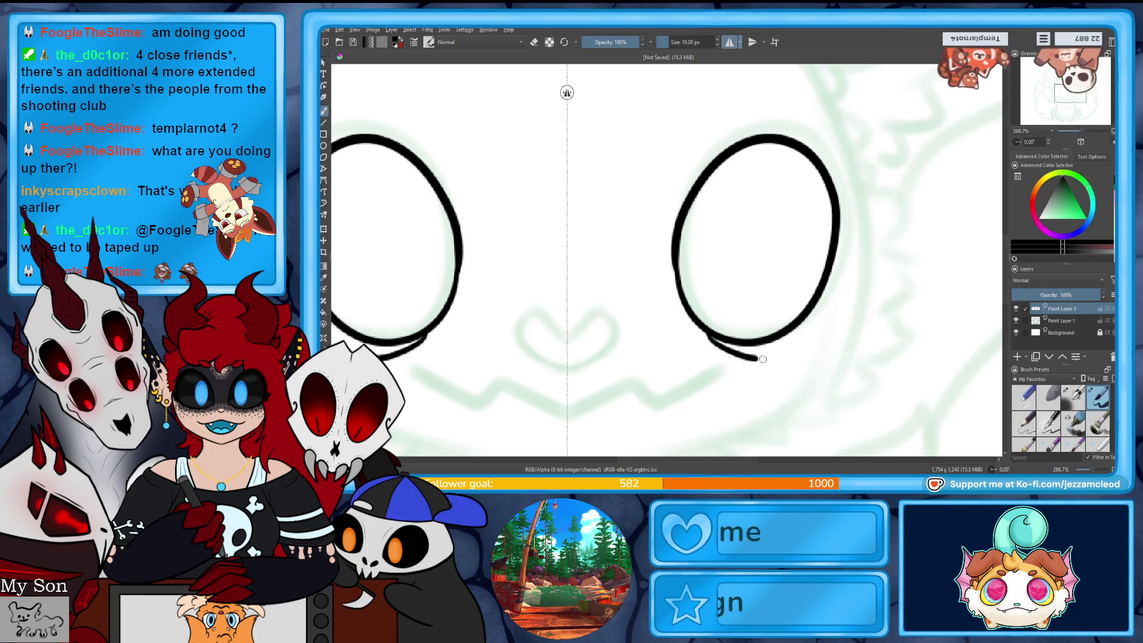
drag(763, 359, 801, 350)
key(ctrl+z)
drag(710, 338, 814, 343)
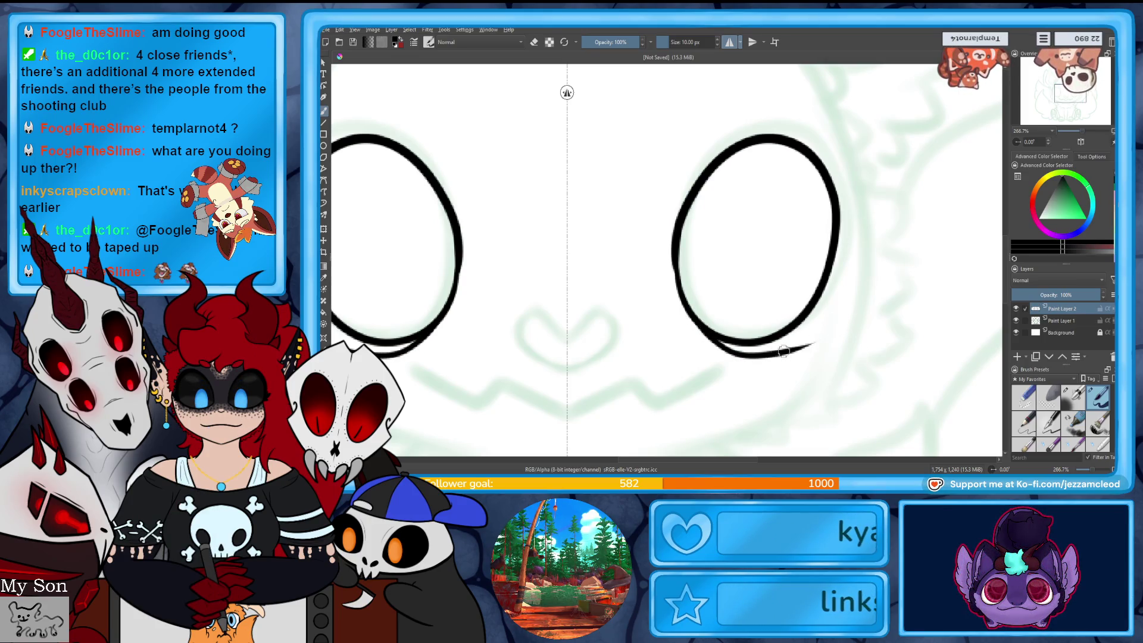
mouse_move(1082, 132)
mouse_down()
mouse_move(1066, 132)
mouse_move(1082, 136)
mouse_up()
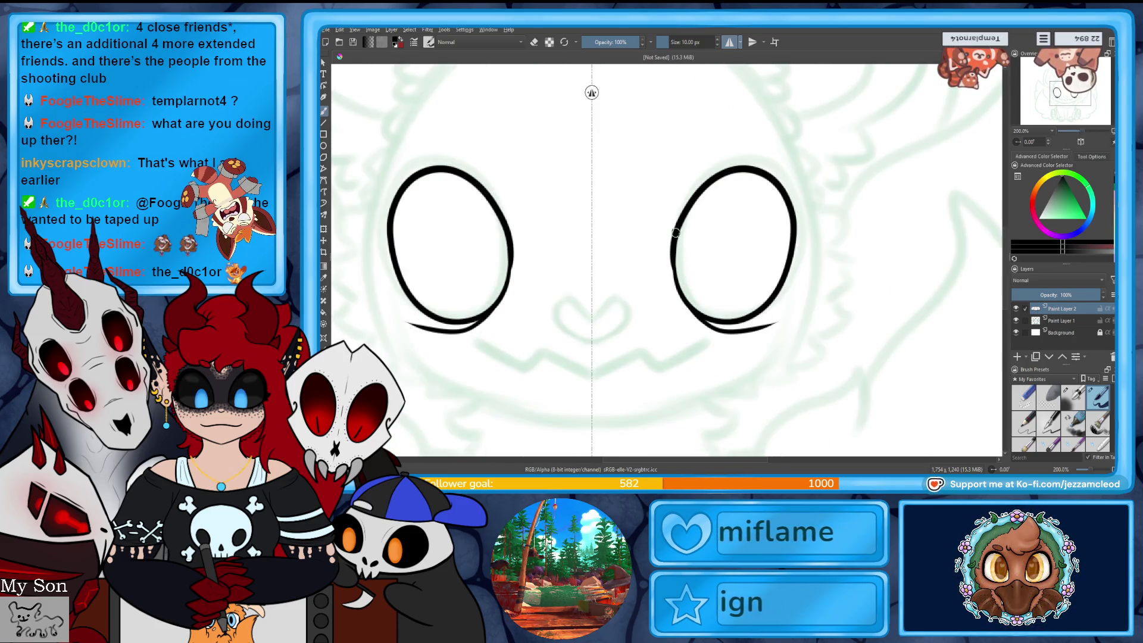
drag(690, 280, 752, 237)
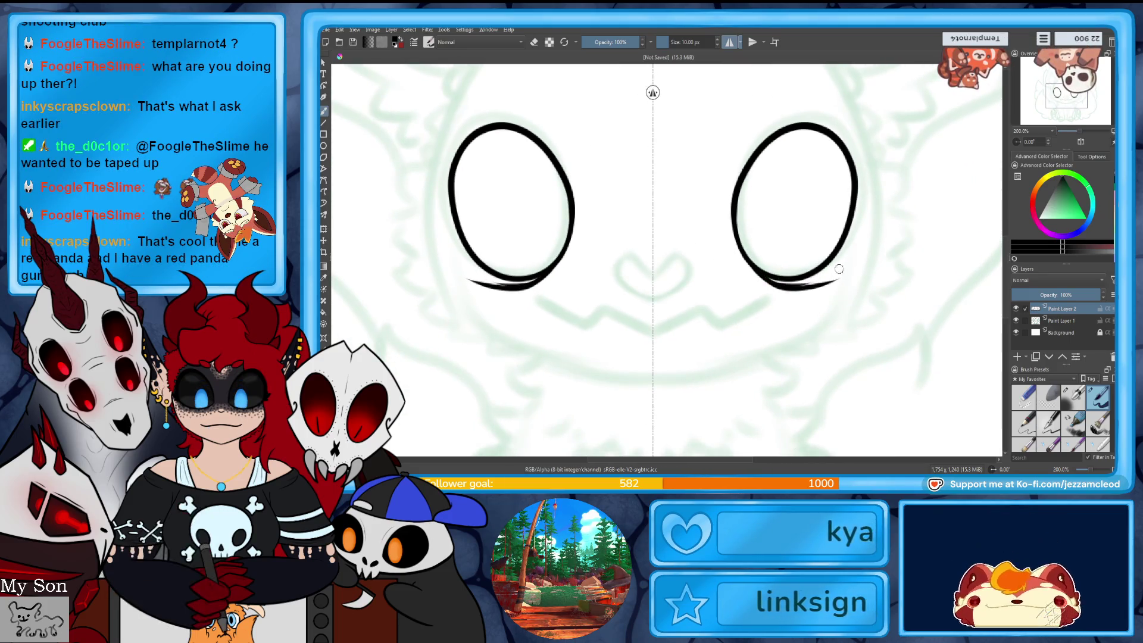
drag(825, 277, 767, 276)
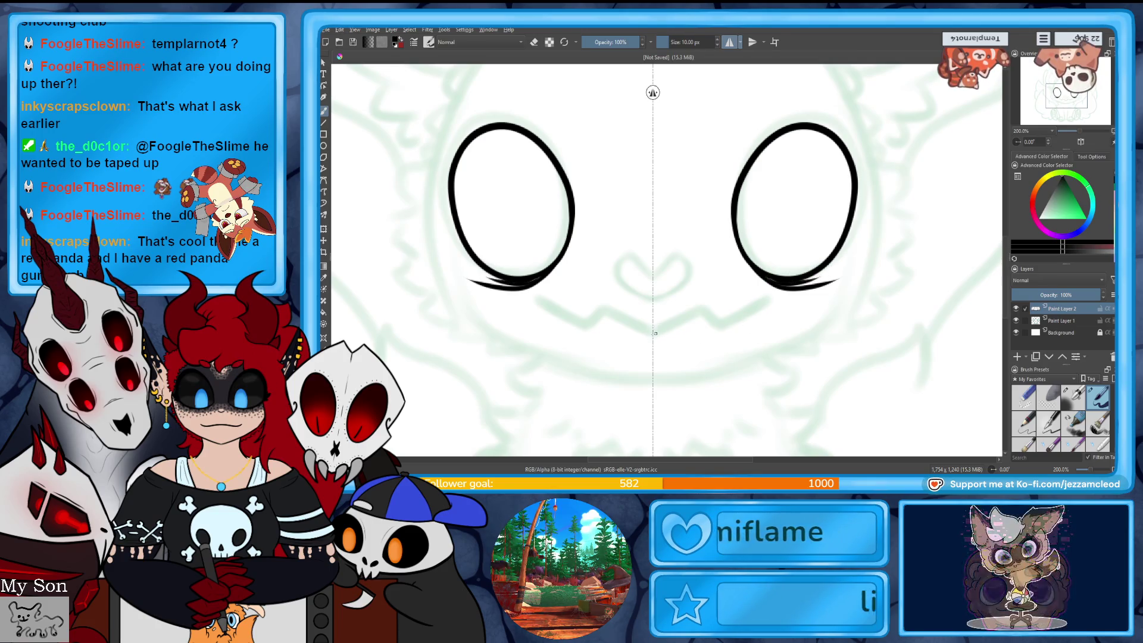
drag(653, 333, 754, 307)
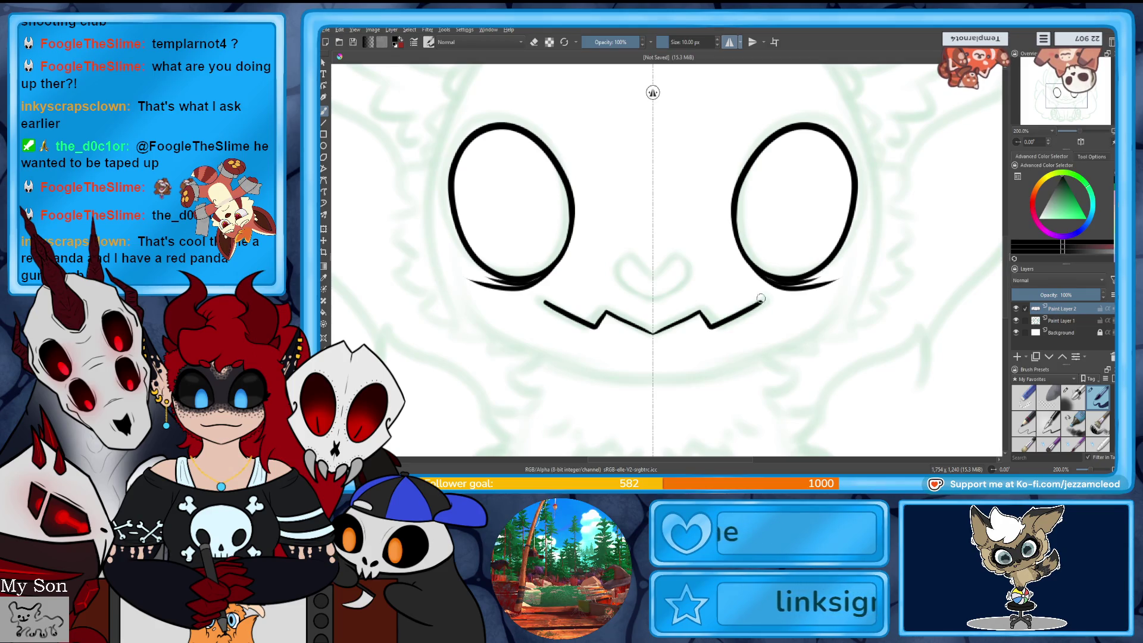
key(ctrl+z)
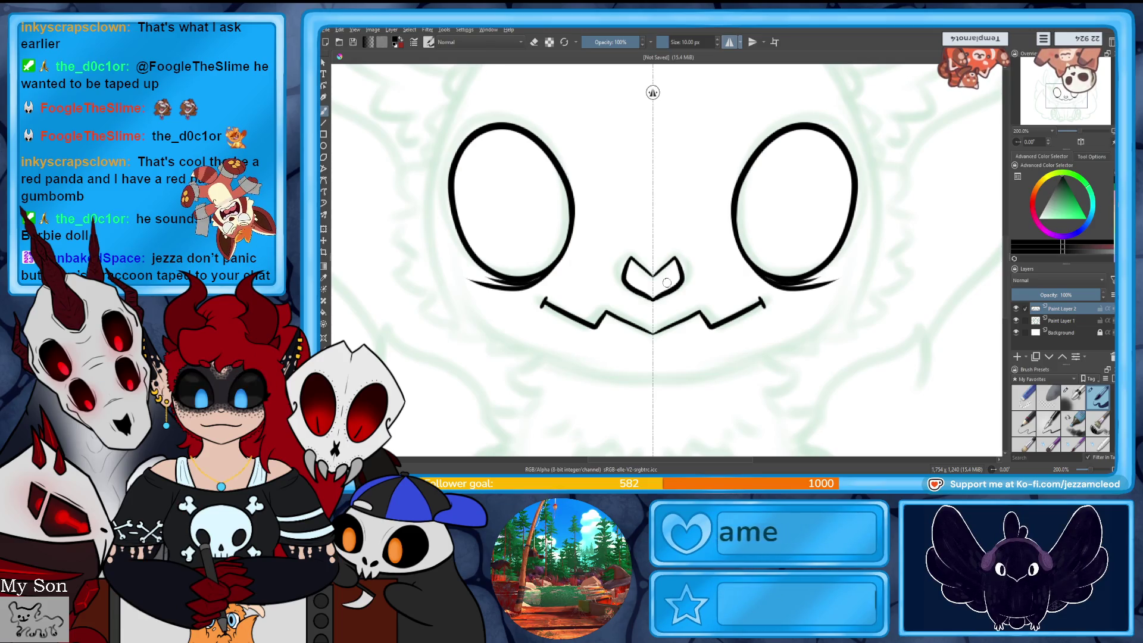
- Ink mirrored cheek fluff beside the eyes and the curved chin line
scroll(879, 192, down, 3)
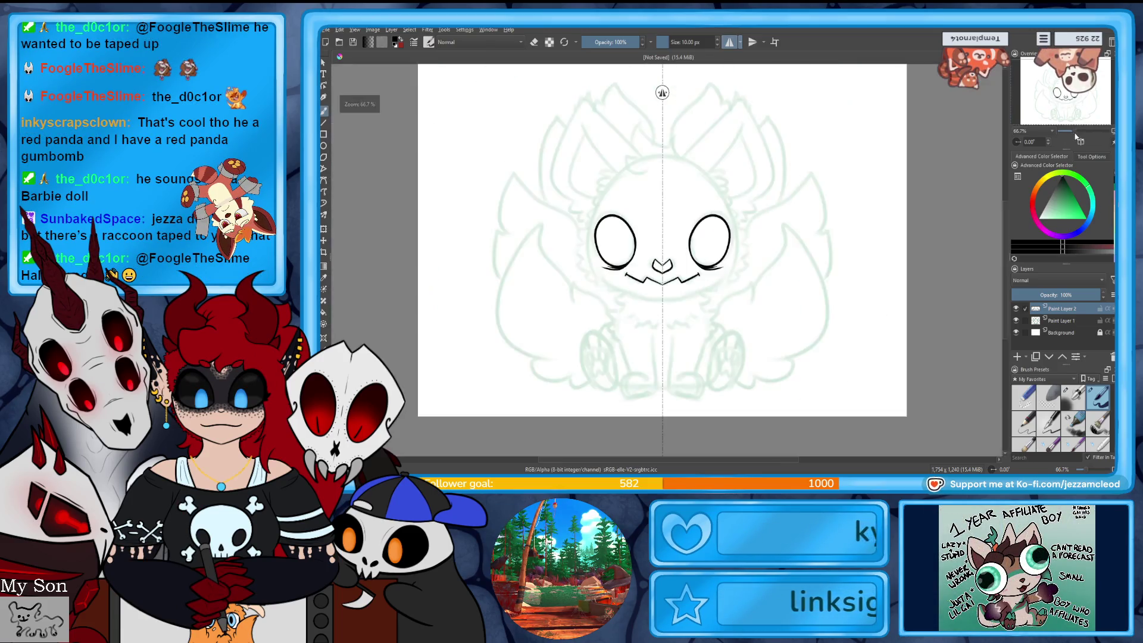
scroll(880, 193, up, 2)
mouse_move(808, 198)
mouse_down()
mouse_move(834, 256)
mouse_move(801, 298)
mouse_move(751, 321)
mouse_up()
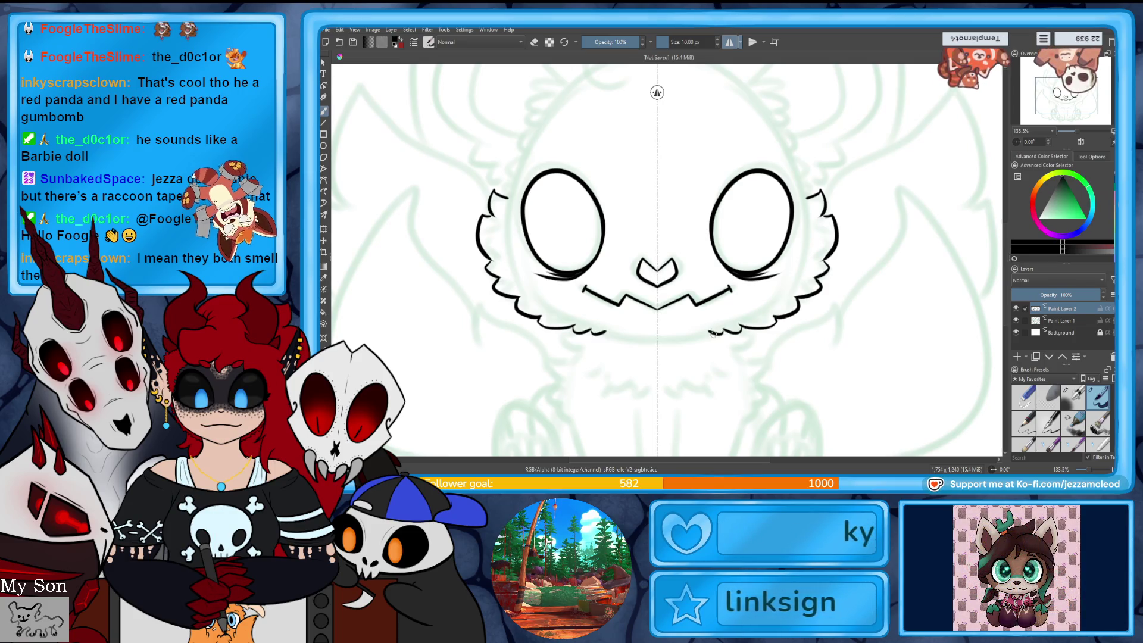
drag(657, 336, 729, 321)
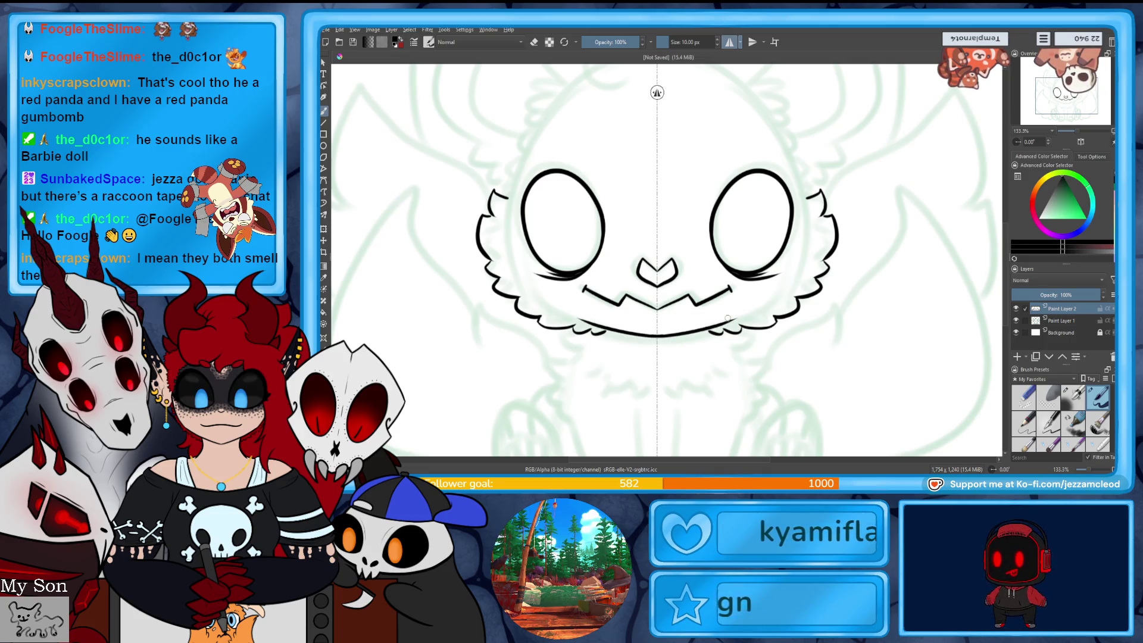
- Ink mirrored tall ear outlines rising from the top of the head
drag(685, 238, 703, 304)
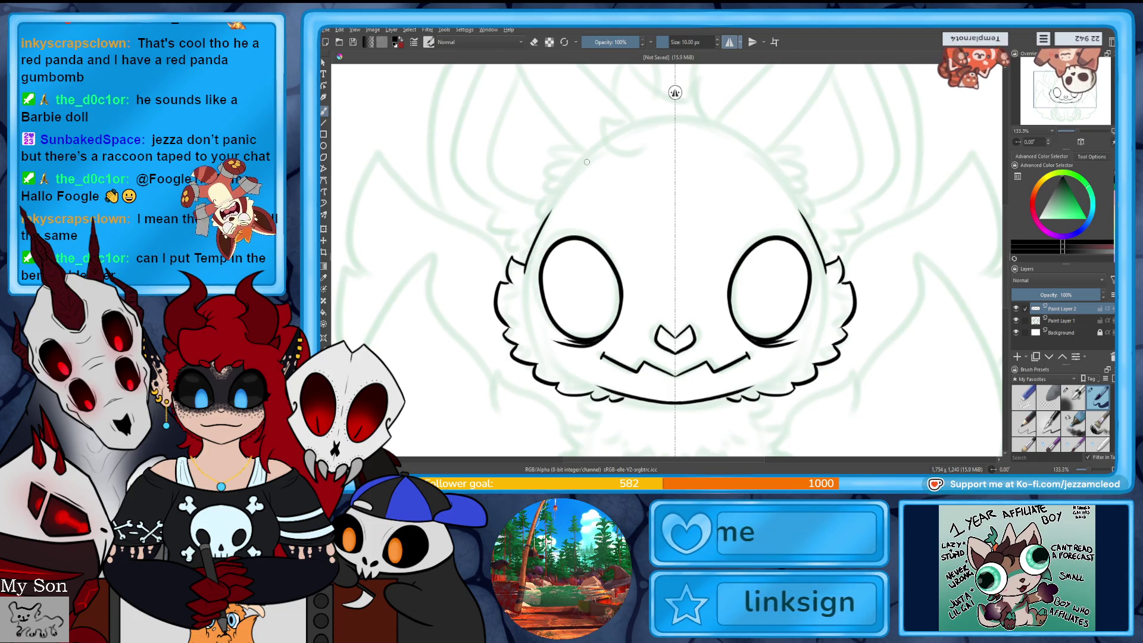
drag(587, 162, 597, 234)
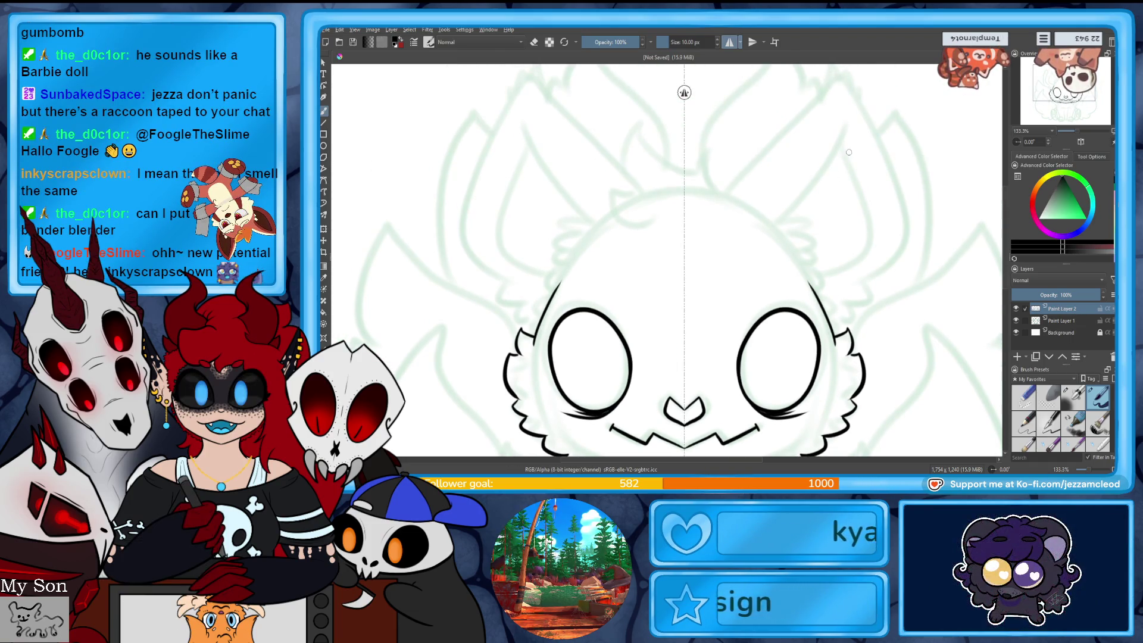
mouse_move(719, 191)
mouse_down()
mouse_move(815, 75)
mouse_move(825, 93)
mouse_up()
scroll(667, 260, up, 3)
- Ink mirrored zigzag fluffy tips on both ears and redraw their outer edges
mouse_move(825, 155)
mouse_down()
mouse_move(862, 158)
mouse_move(872, 351)
mouse_up()
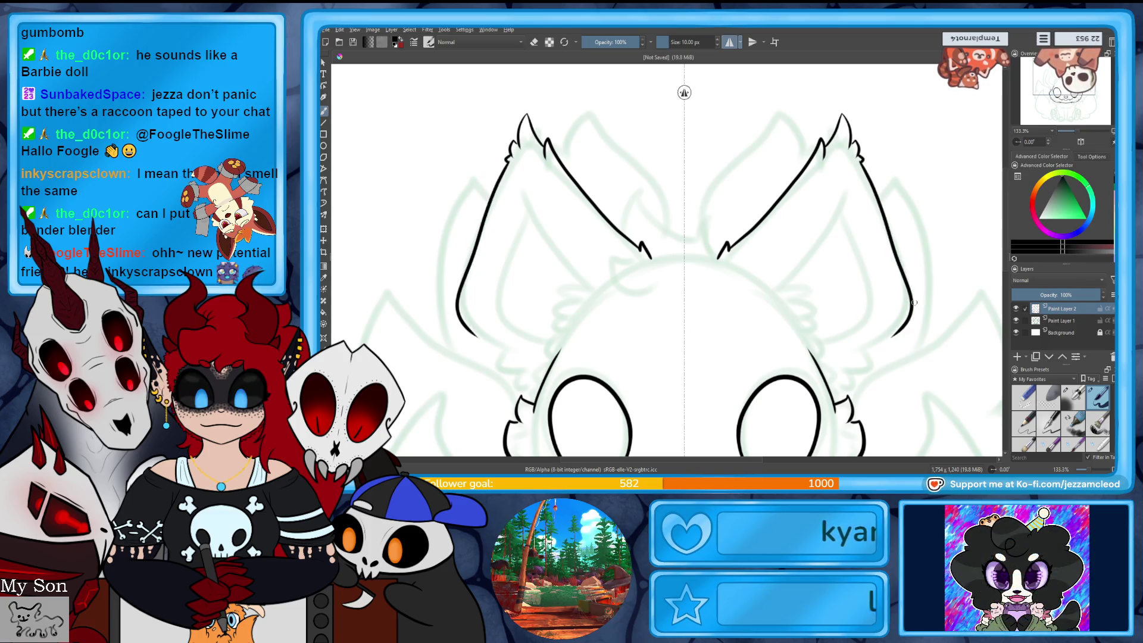
key(ctrl+z)
mouse_move(862, 157)
mouse_down()
mouse_move(874, 353)
mouse_move(845, 375)
mouse_up()
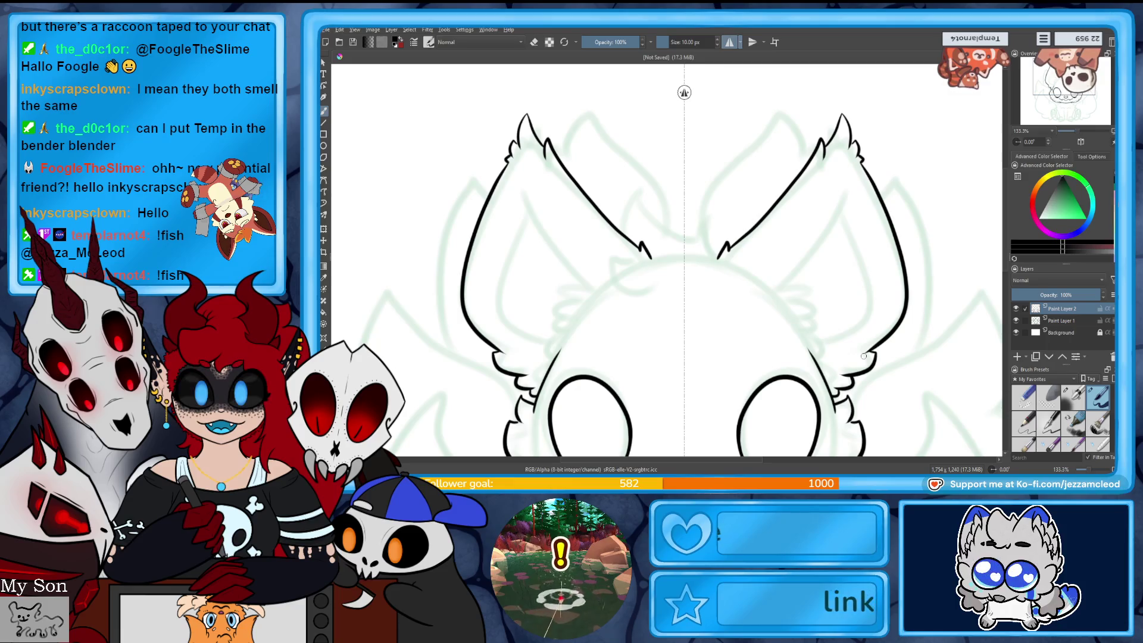
- Draw the inner-ear fur curves in both ears, retrying until they sit slightly lower
drag(846, 188, 824, 249)
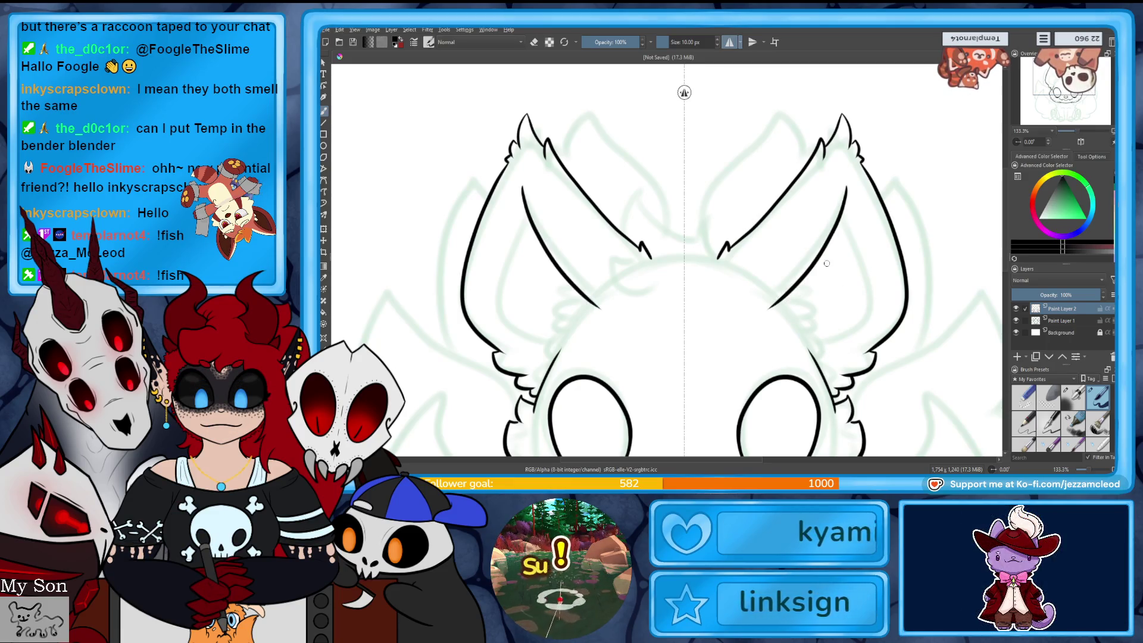
key(ctrl+z)
drag(777, 296, 852, 184)
key(ctrl+z)
mouse_move(783, 290)
mouse_down()
mouse_move(810, 280)
mouse_move(829, 295)
mouse_move(801, 281)
mouse_move(832, 319)
mouse_move(820, 356)
mouse_up()
key(ctrl+z)
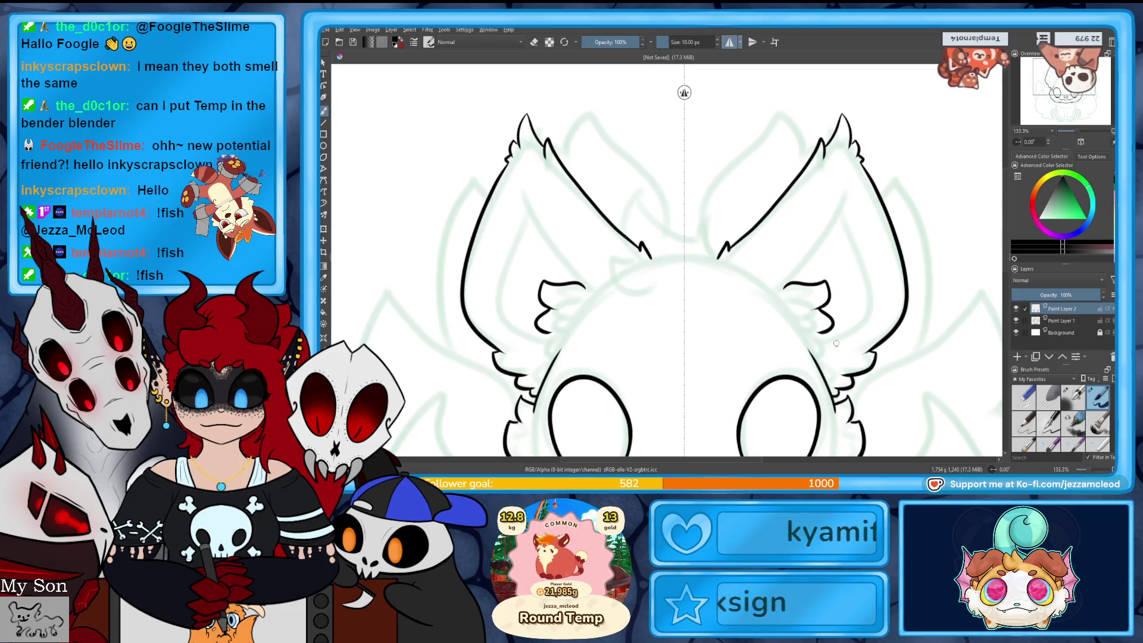
key(ctrl+z)
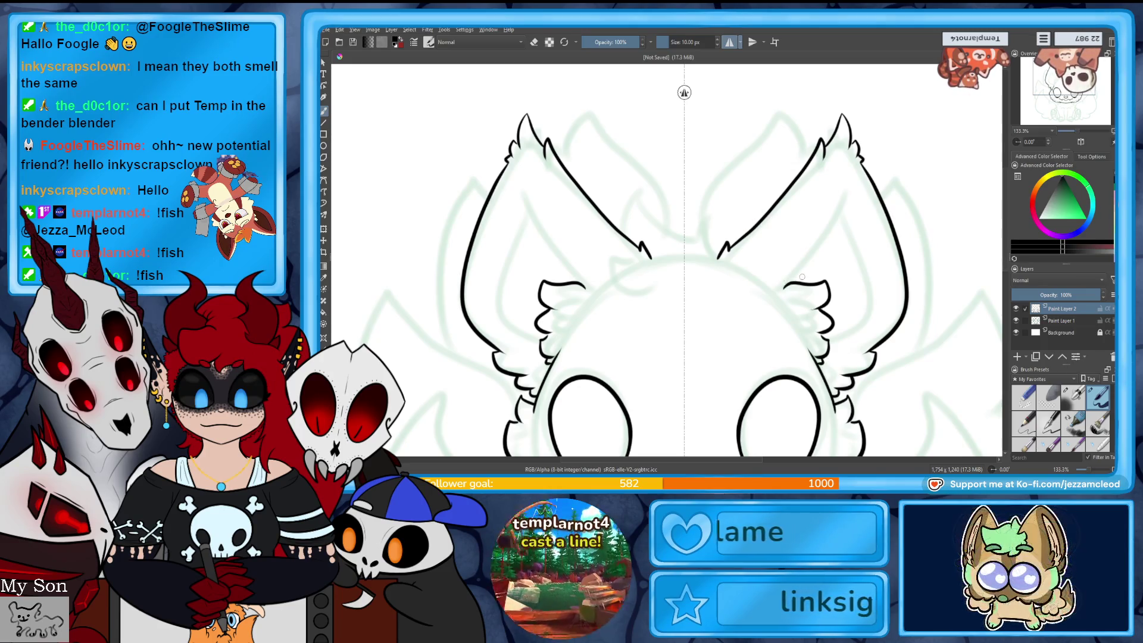
mouse_move(850, 200)
mouse_down()
mouse_move(857, 262)
mouse_move(837, 335)
mouse_up()
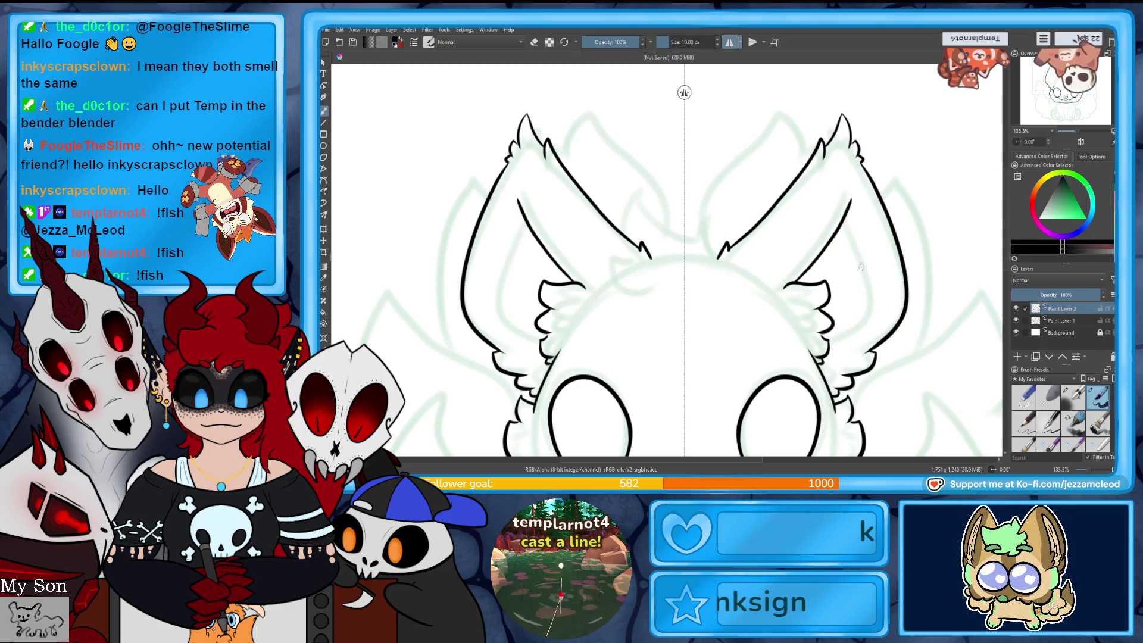
mouse_move(847, 216)
mouse_down()
mouse_move(859, 280)
mouse_move(834, 347)
mouse_up()
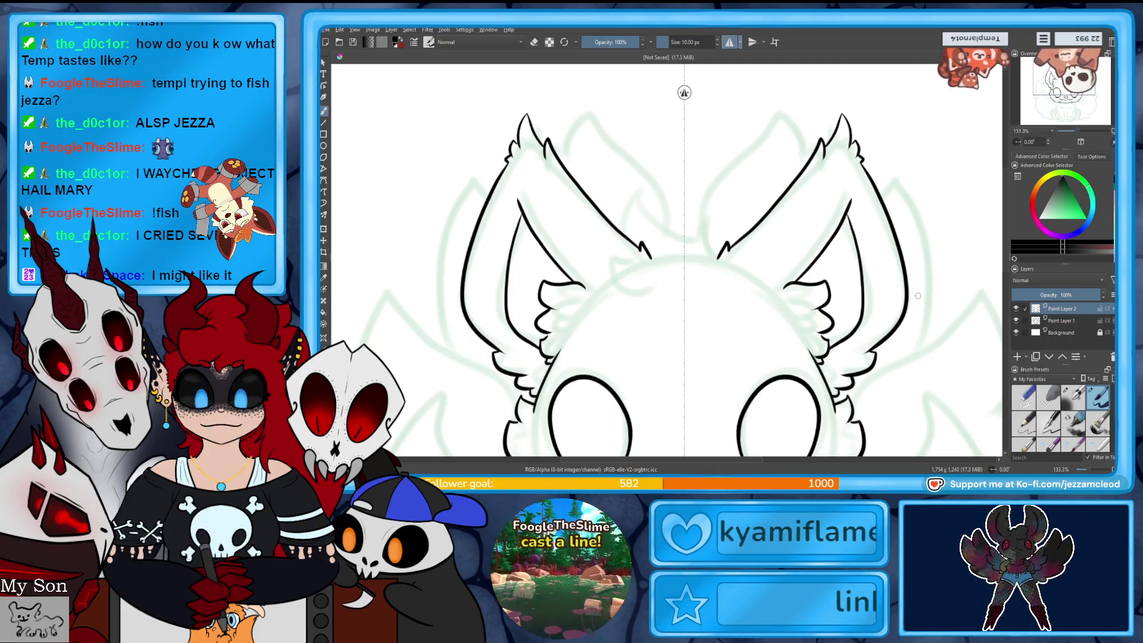
- With mirror off, draw the curled head tuft between the ears on a new Paint Layer 3
click(729, 43)
key(Insert)
mouse_move(642, 270)
mouse_down()
mouse_move(626, 271)
mouse_move(682, 298)
mouse_up()
drag(625, 238, 724, 247)
key(ctrl+z)
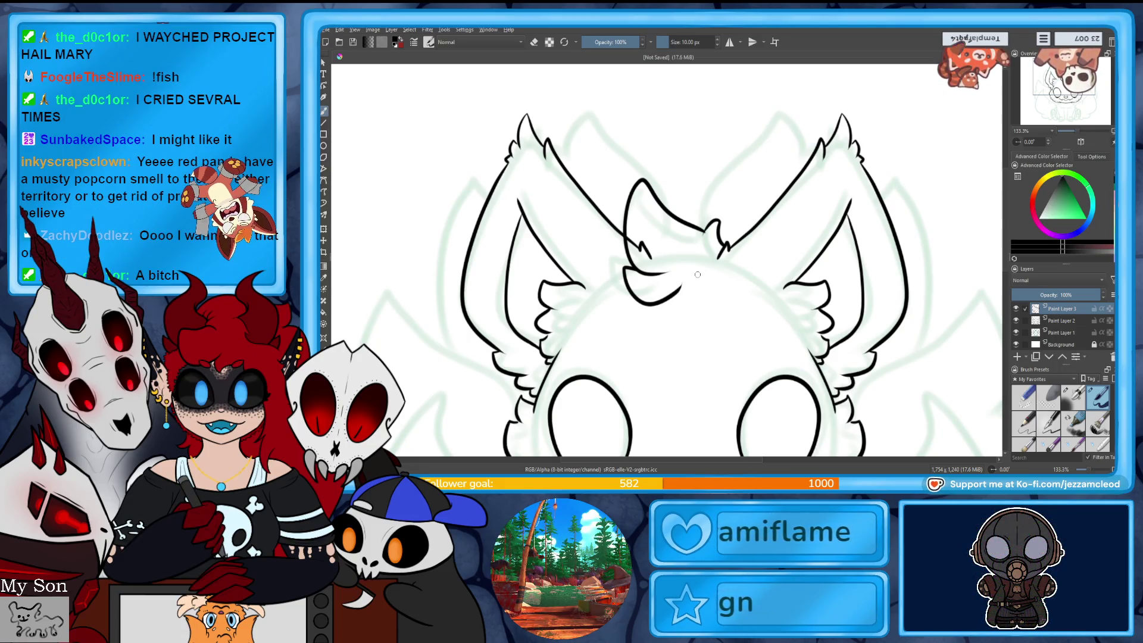
- Tidy the ear layer with the eraser, then reselect Paint Layer 3 and re-enable mirroring
key(Page_Down)
key(e)
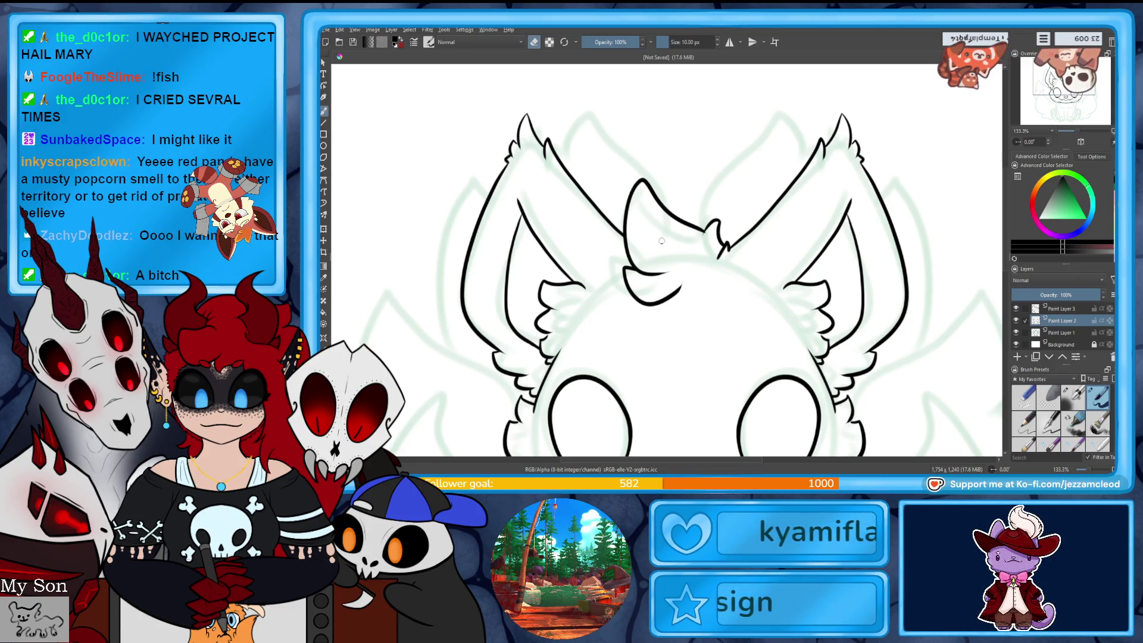
scroll(661, 241, down, 3)
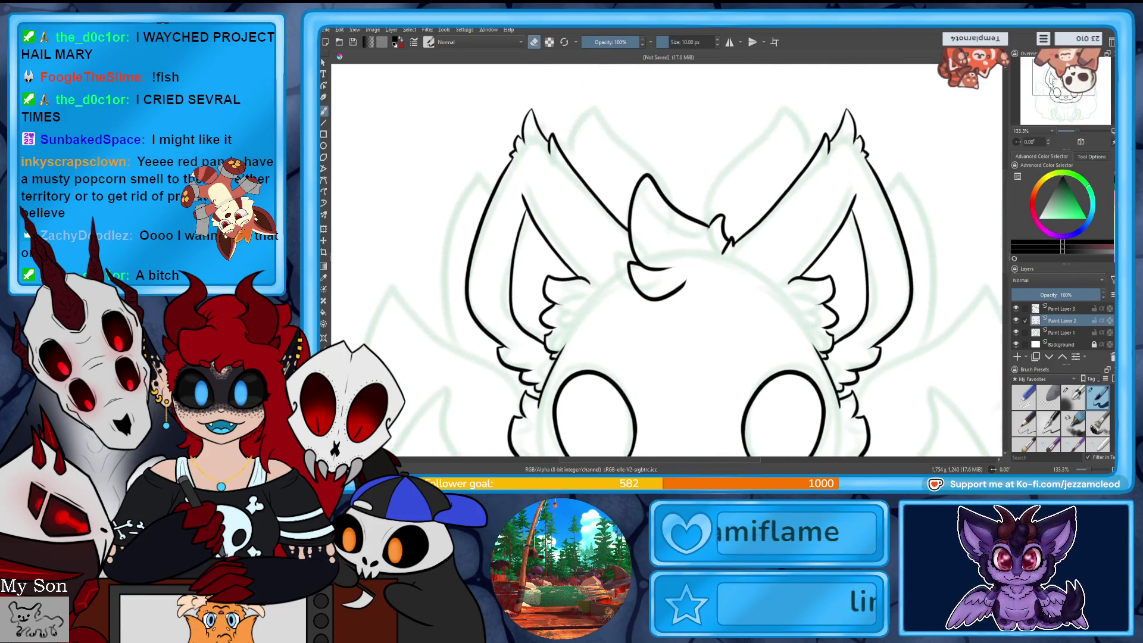
scroll(666, 260, down, 7)
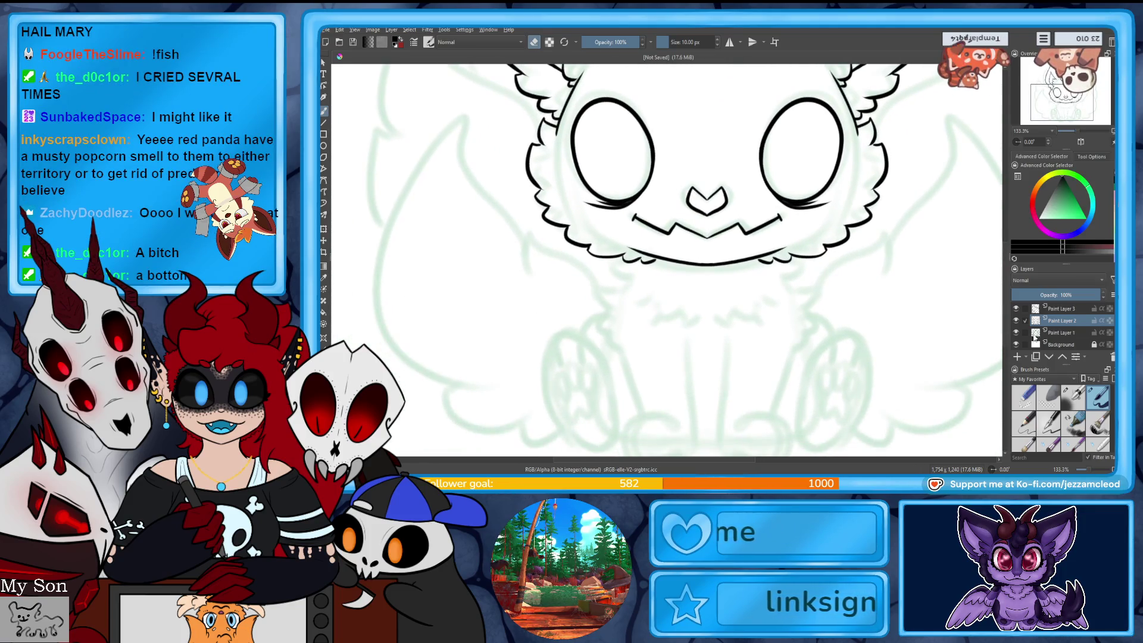
click(1062, 309)
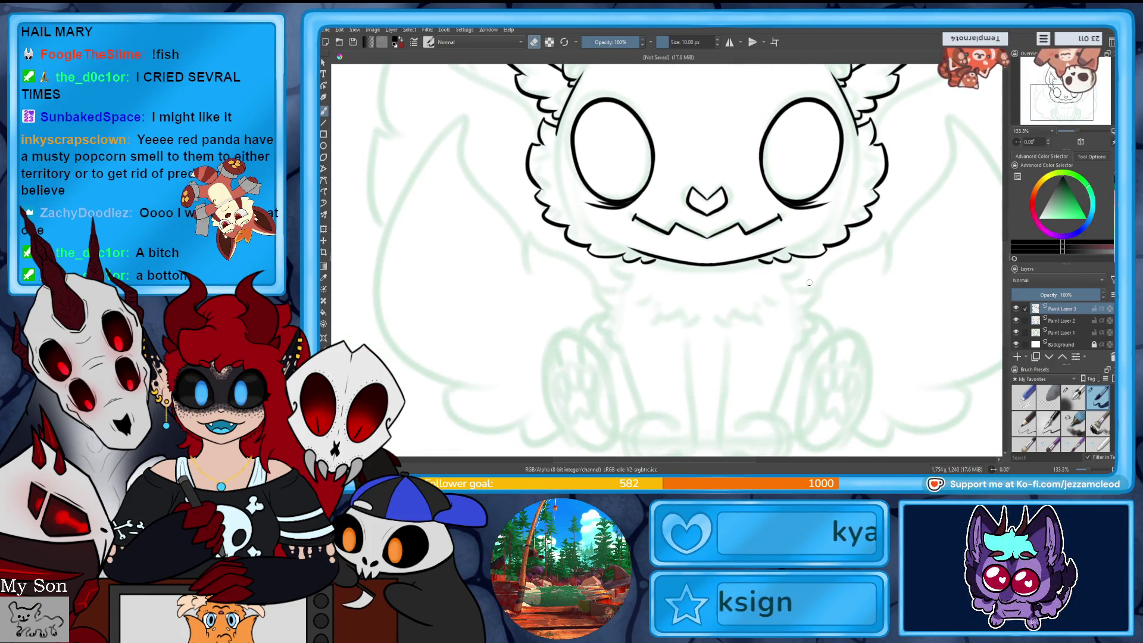
click(729, 42)
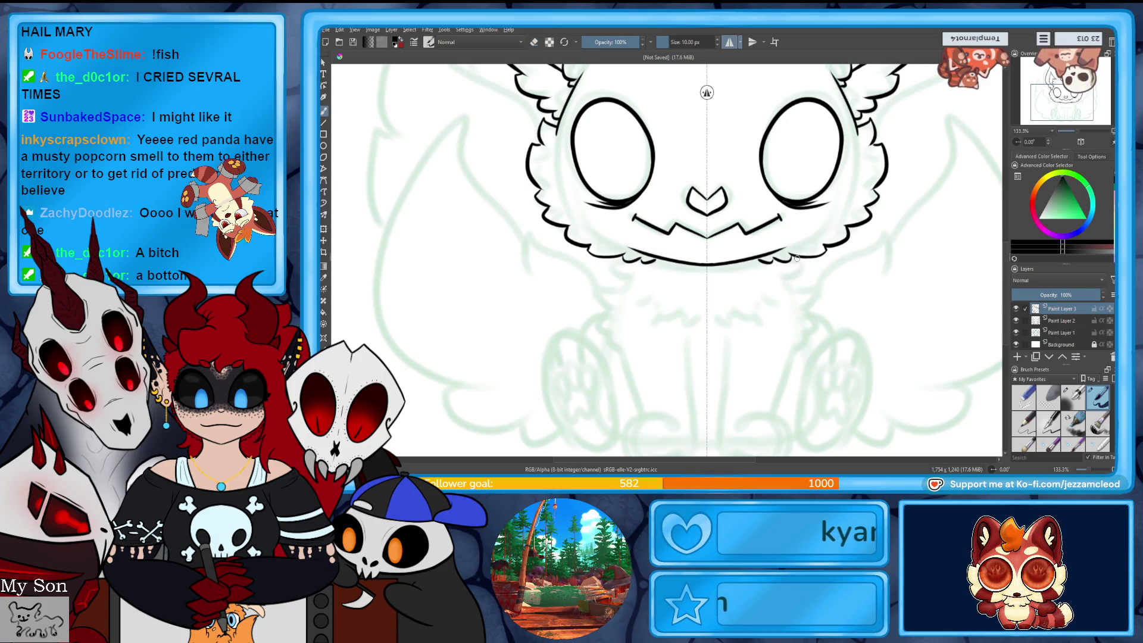
- Ink the mirrored chest ruff, the two front legs and fur tufts at the chest sides
mouse_move(796, 259)
mouse_down()
mouse_move(801, 292)
mouse_move(774, 308)
mouse_up()
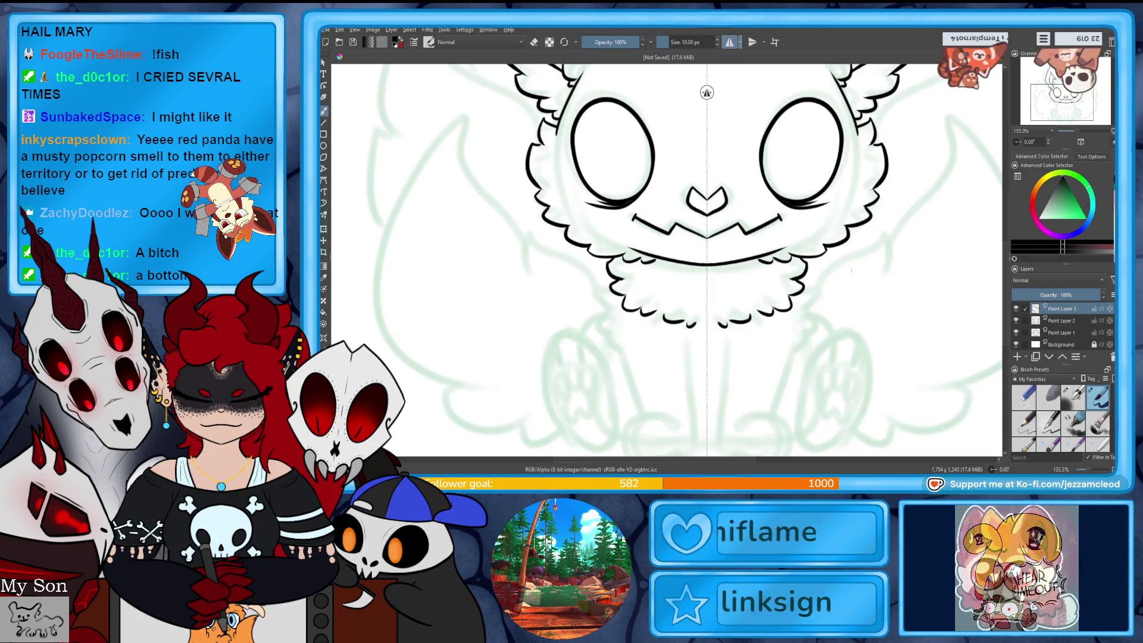
drag(1063, 102, 1060, 122)
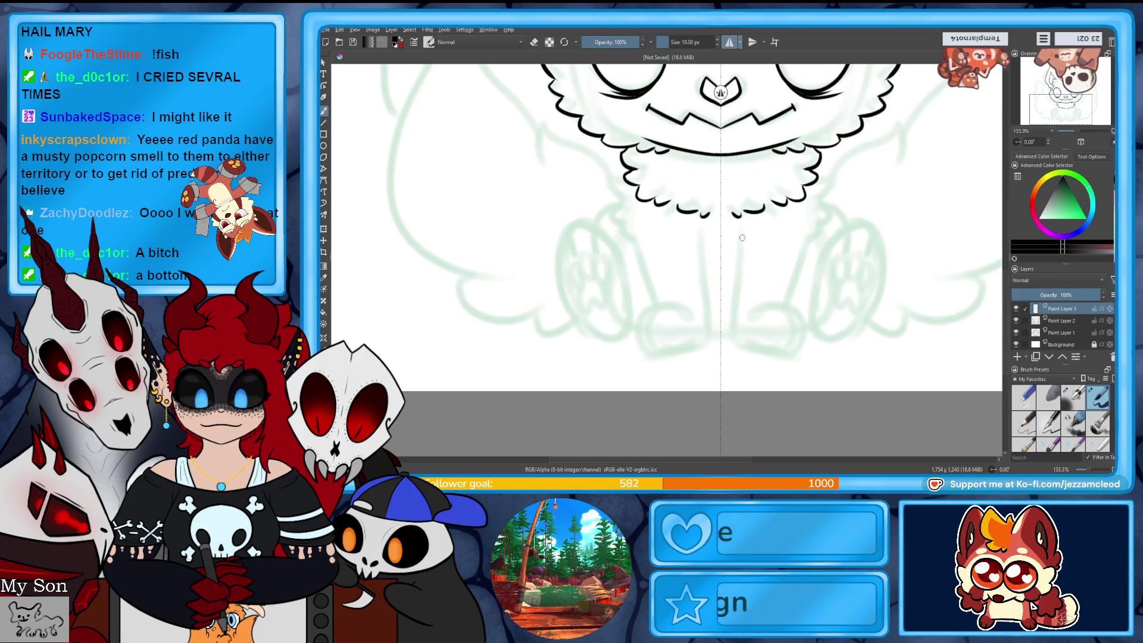
mouse_move(739, 236)
mouse_down()
mouse_move(730, 329)
mouse_move(787, 352)
mouse_up()
key(ctrl+z)
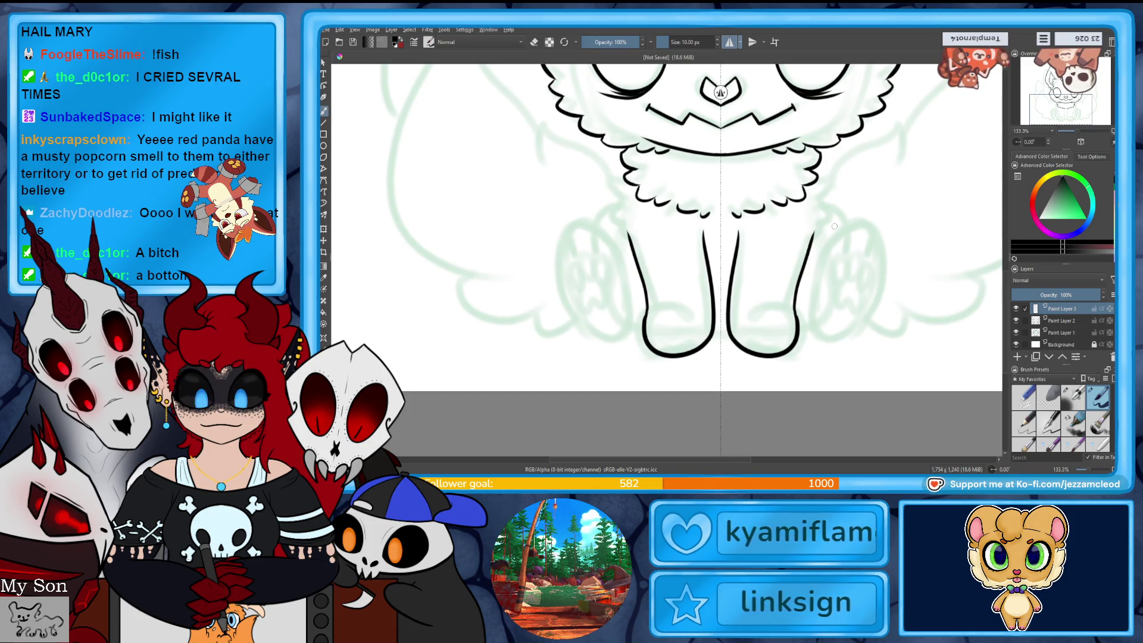
mouse_move(823, 156)
mouse_down()
mouse_move(839, 186)
mouse_move(814, 241)
mouse_up()
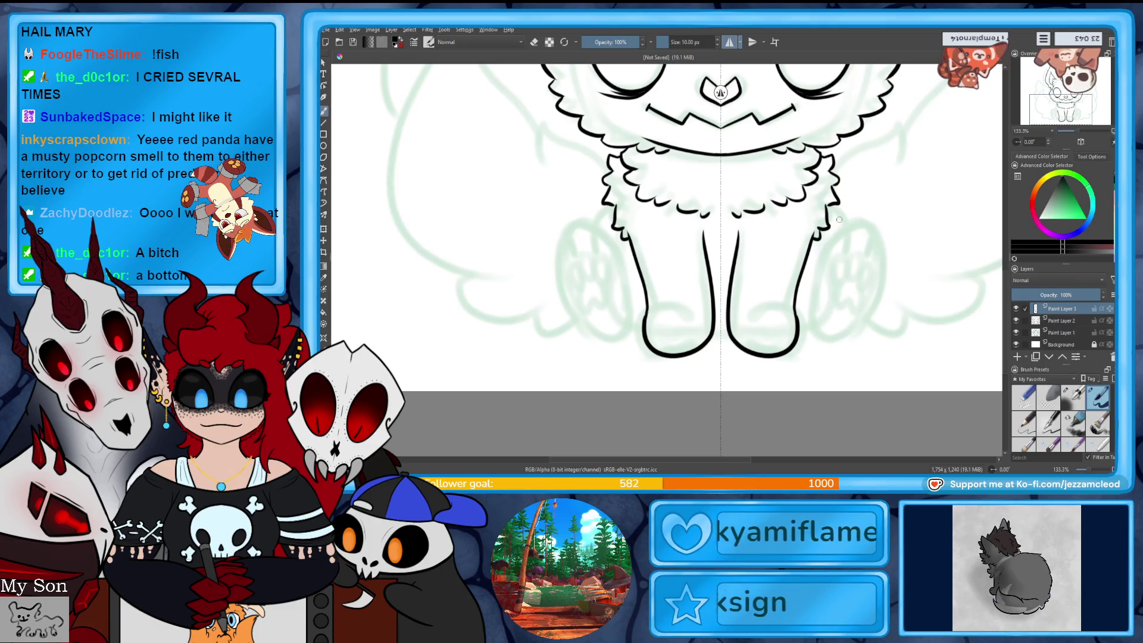
- Add toe lines on the front feet and join the feet with a short line
mouse_move(756, 345)
mouse_down()
mouse_move(759, 325)
mouse_move(786, 346)
mouse_up()
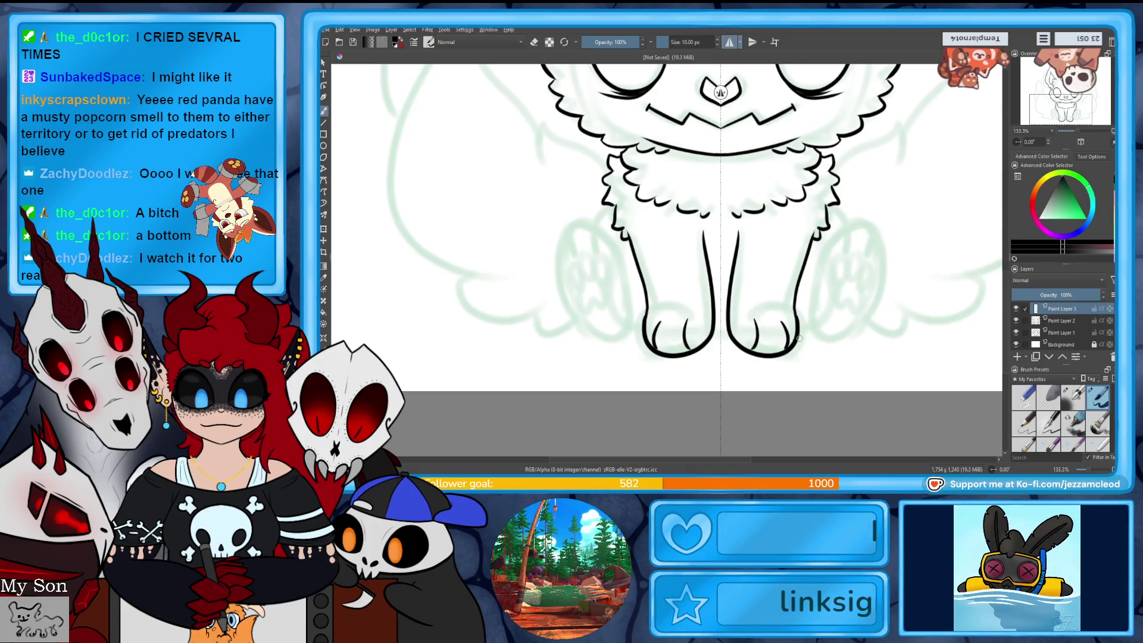
key(ctrl+z)
drag(783, 324, 784, 352)
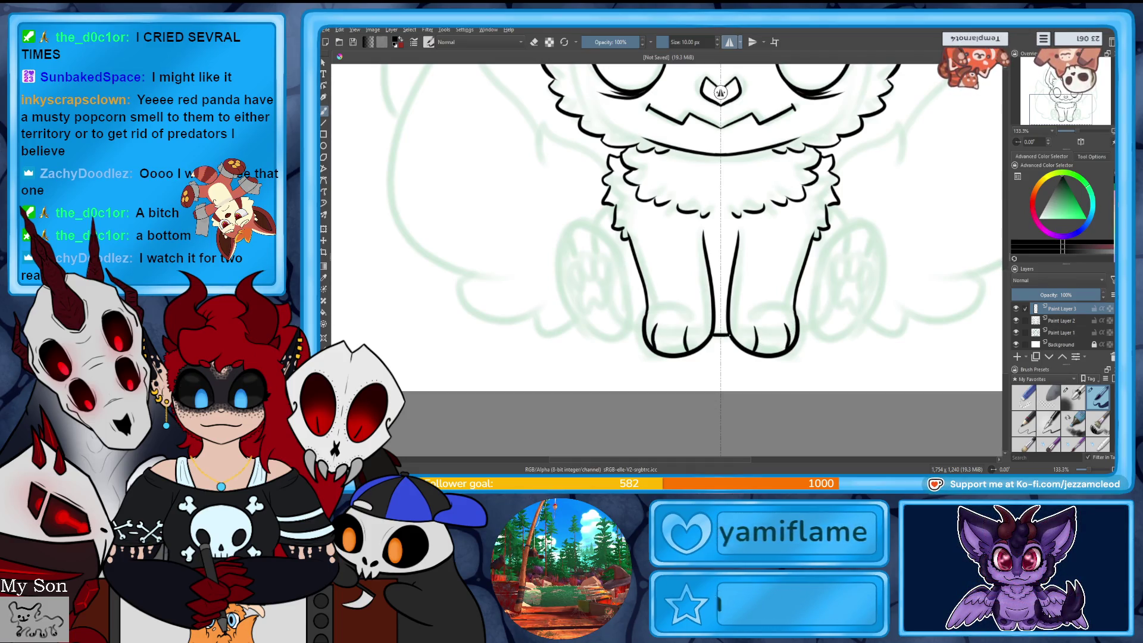
drag(722, 328, 728, 326)
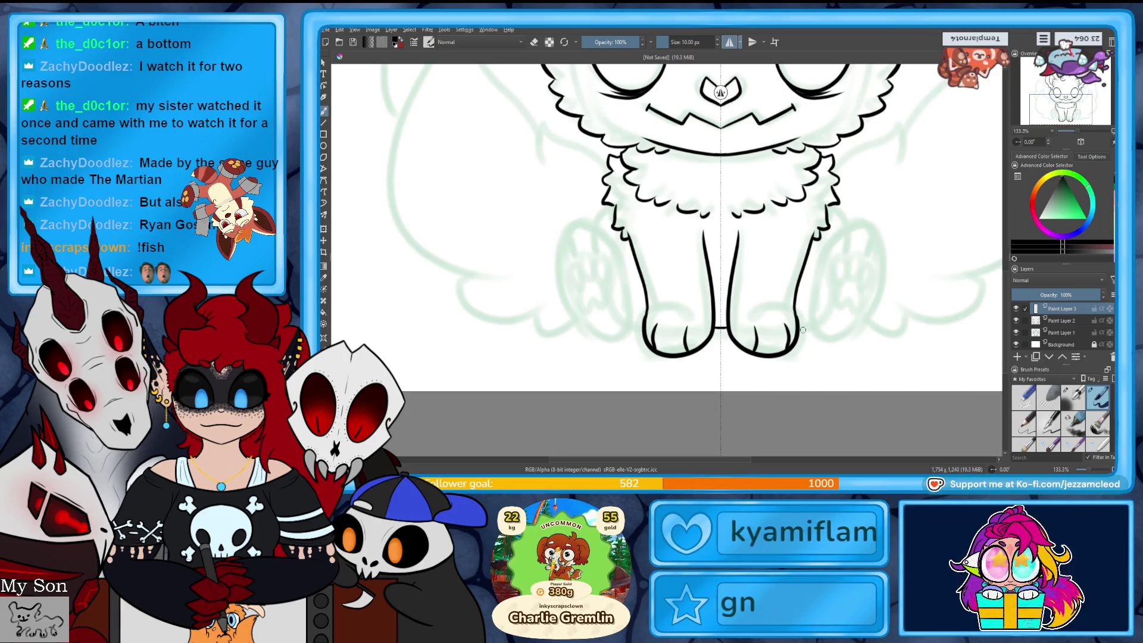
- Draw the mirrored hind-leg curves beside the front paws, retrying the oval shape several times
drag(812, 326, 875, 238)
key(ctrl+z)
drag(810, 318, 890, 303)
key(ctrl+z)
mouse_move(810, 313)
mouse_down()
mouse_move(852, 337)
mouse_move(834, 230)
mouse_up()
key(ctrl+z)
mouse_move(813, 322)
mouse_down()
mouse_move(809, 282)
mouse_move(842, 224)
mouse_up()
key(ctrl+z)
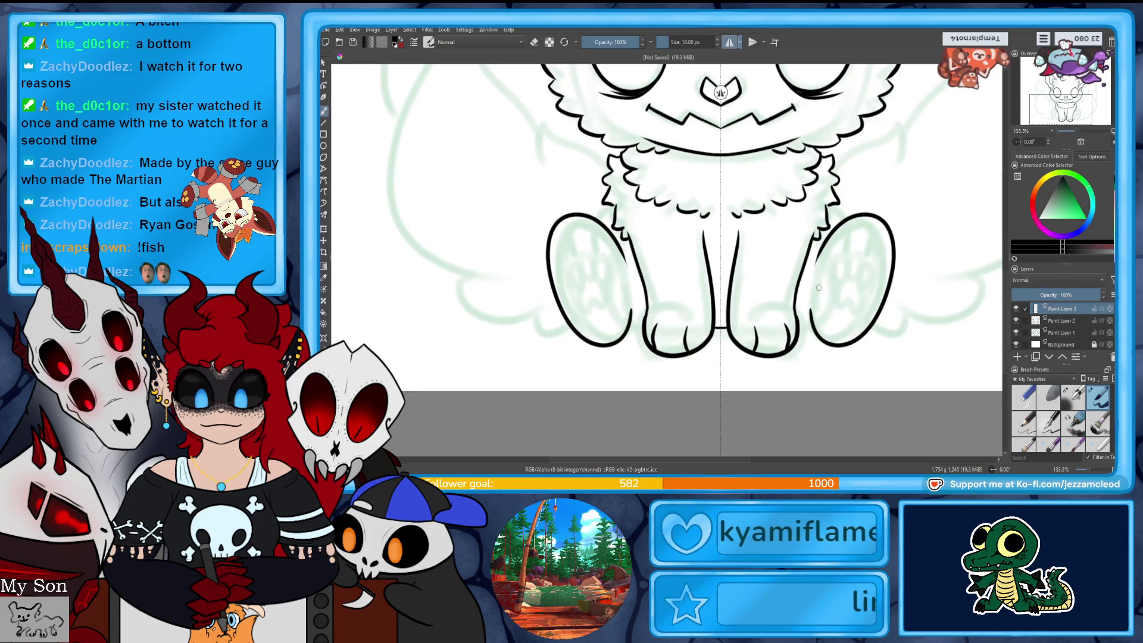
key(ctrl+z)
drag(811, 308, 831, 331)
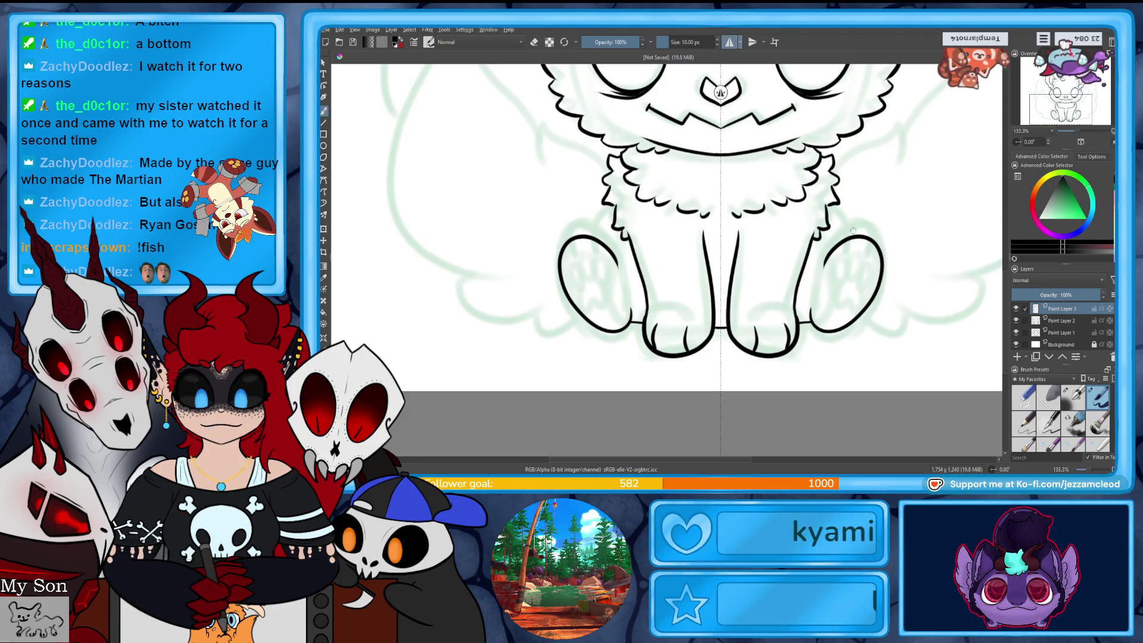
- Add shoulder fur tufts, hind paw pads and toe beans, then set the view to 100%
mouse_move(834, 199)
mouse_down()
mouse_move(850, 193)
mouse_move(866, 227)
mouse_up()
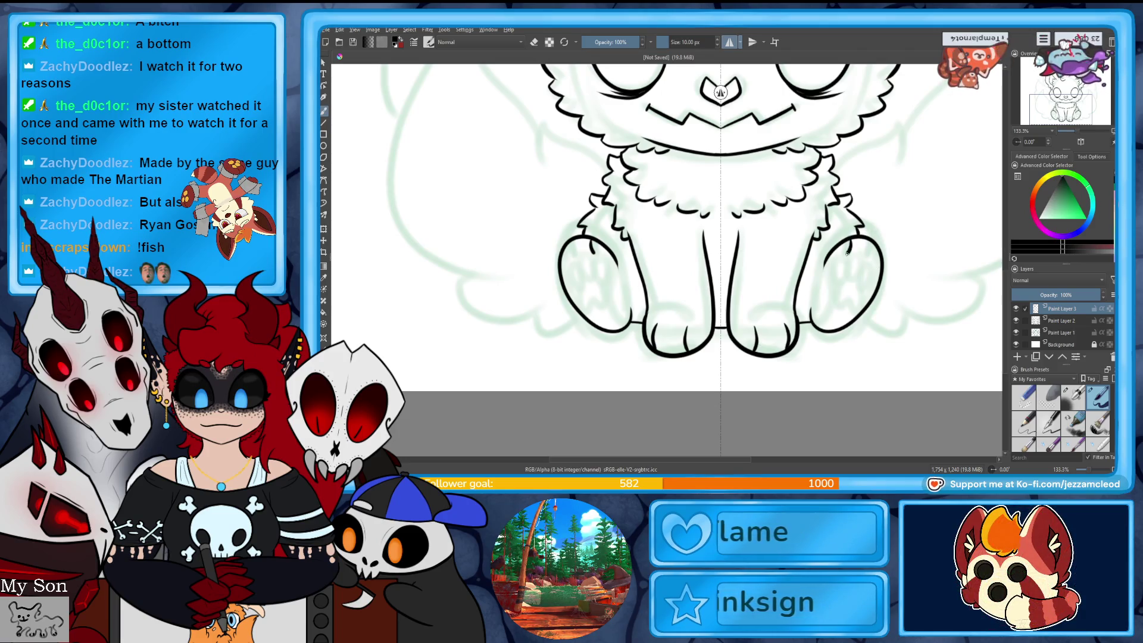
drag(860, 261, 859, 263)
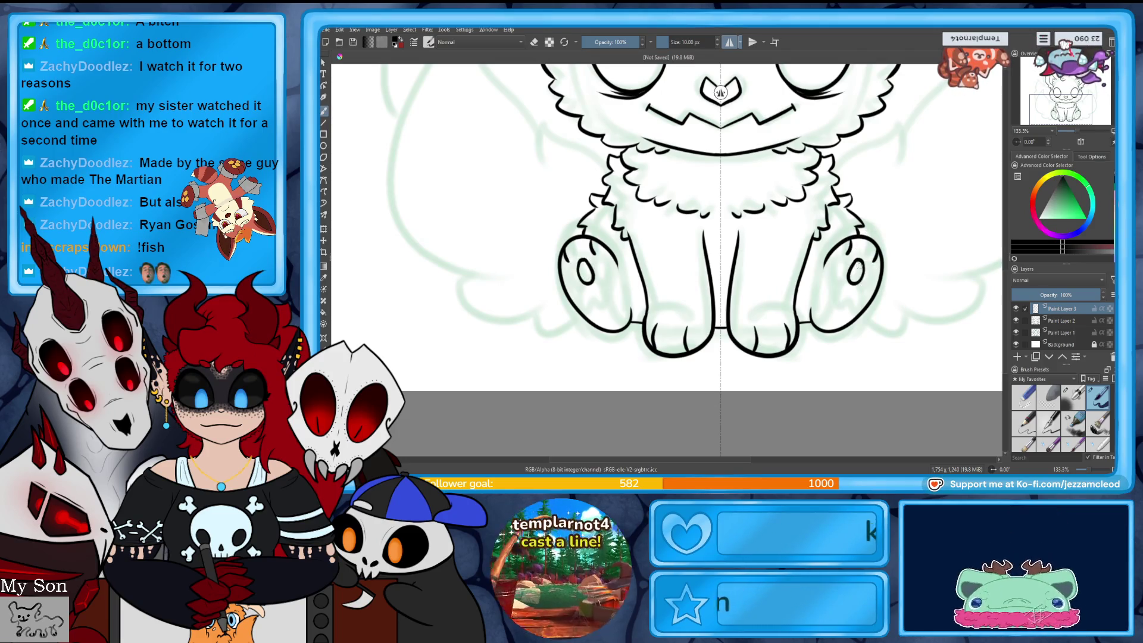
drag(848, 272, 845, 280)
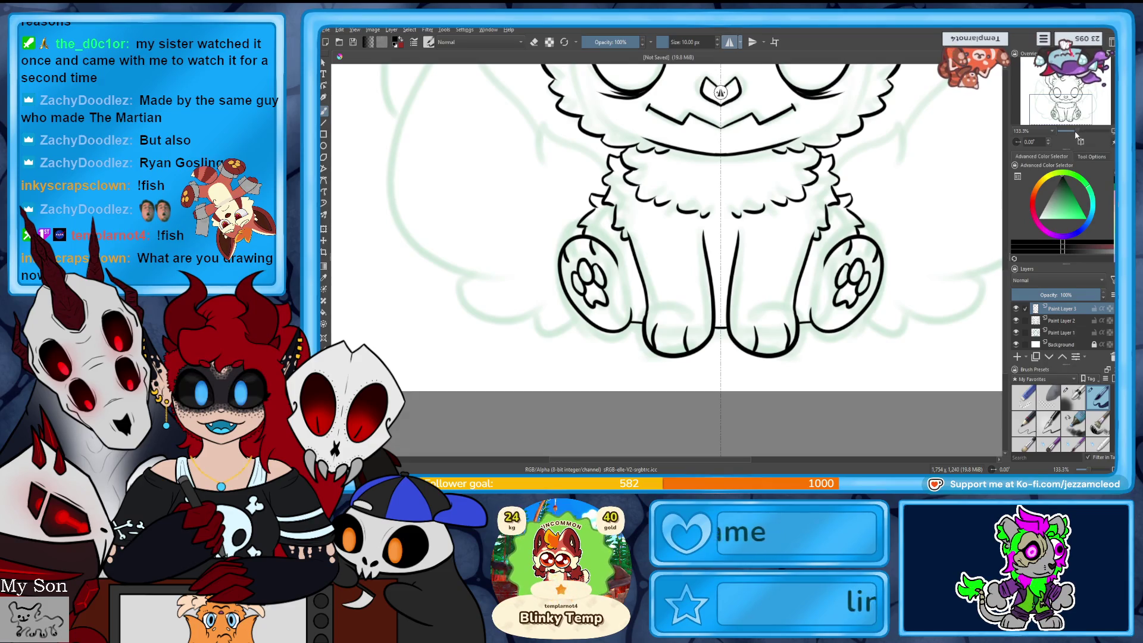
key(2)
key(1)
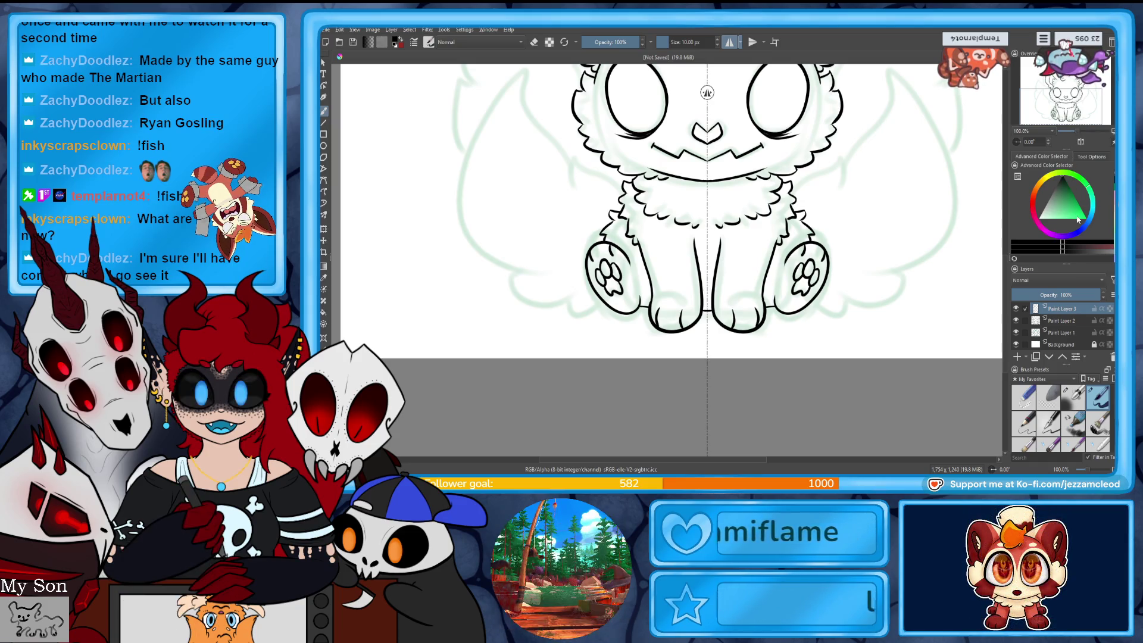
- Add mirrored cheek fur strokes and the wing shapes' lower edges sweeping toward the legs
drag(708, 238, 636, 314)
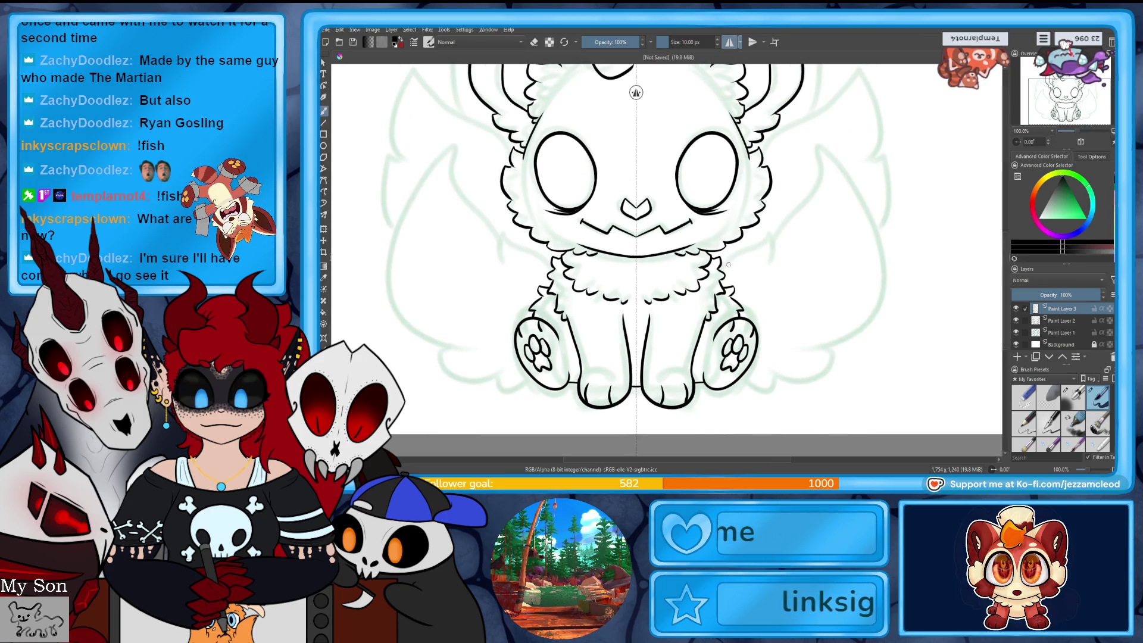
mouse_move(738, 250)
mouse_down()
mouse_move(762, 235)
mouse_move(892, 220)
mouse_up()
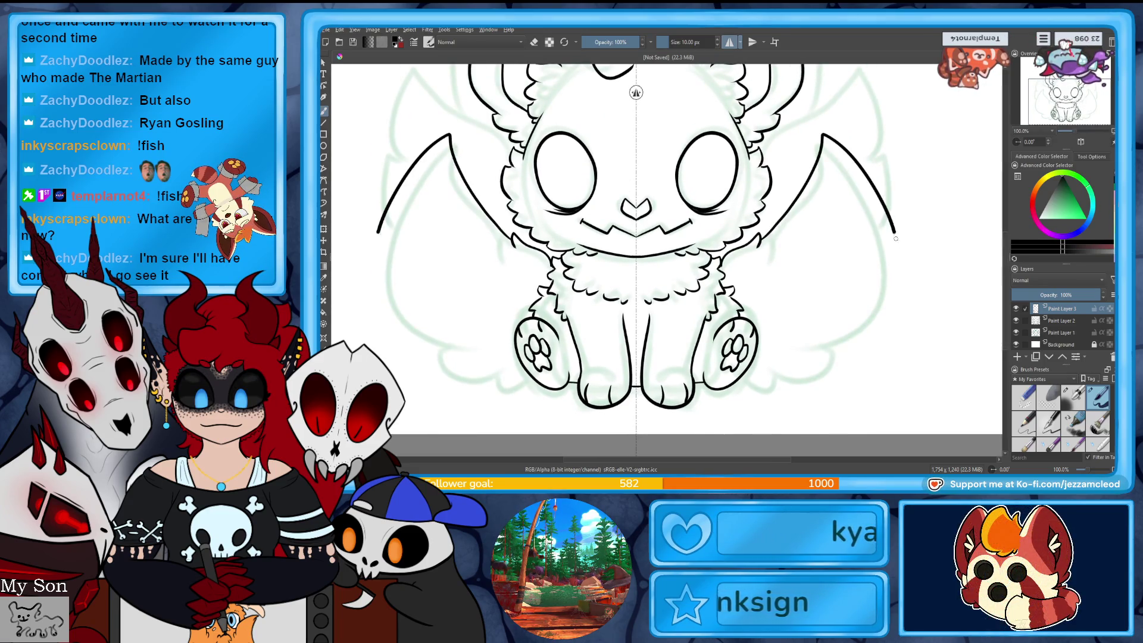
drag(789, 372, 706, 387)
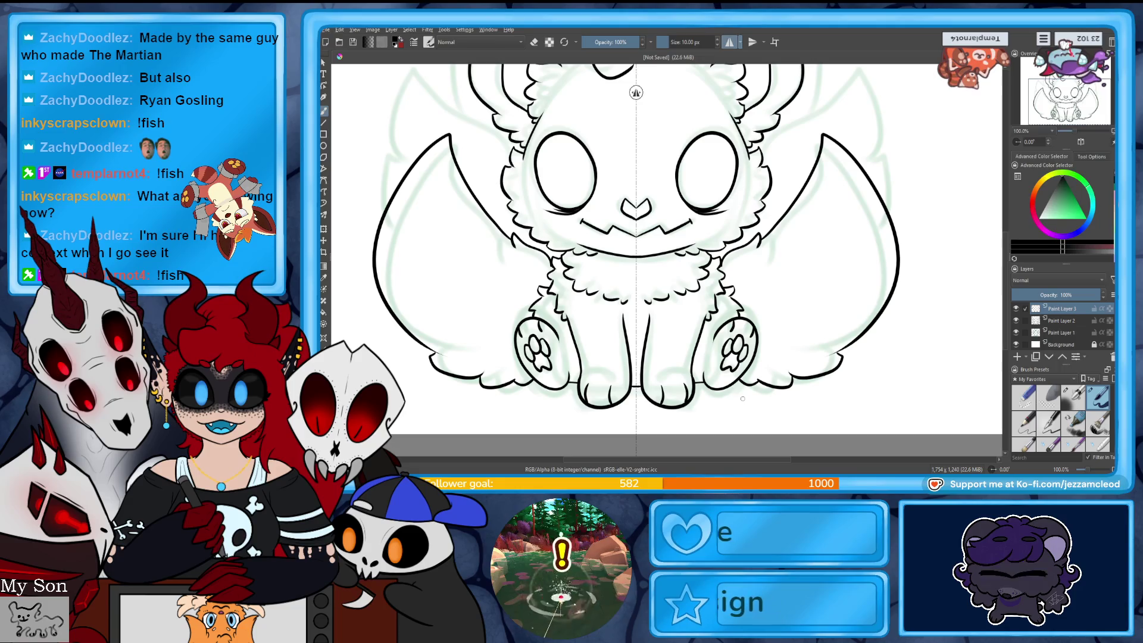
scroll(667, 250, up, 3)
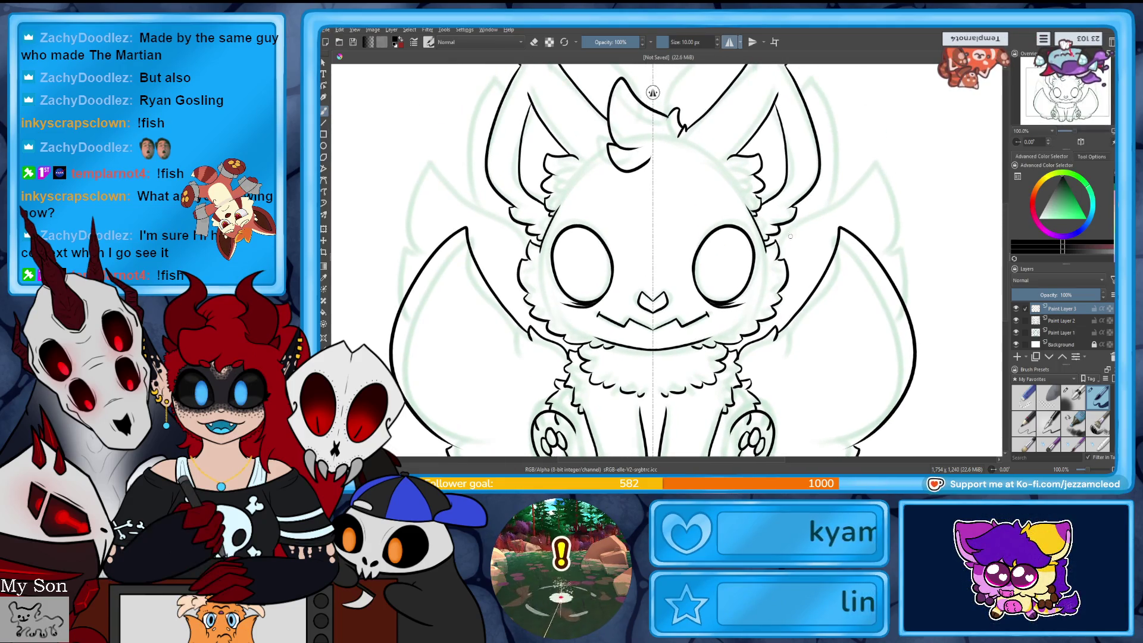
- Draw the long mirrored curves up the outer ear shapes and extend the right outline downward
drag(795, 206, 870, 208)
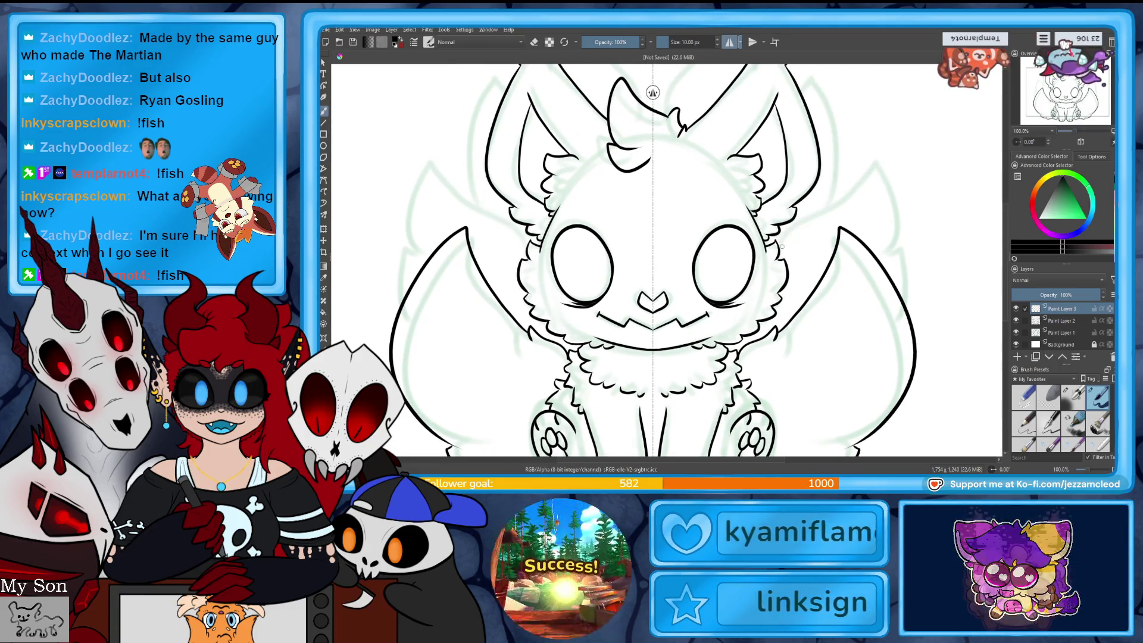
drag(782, 246, 859, 144)
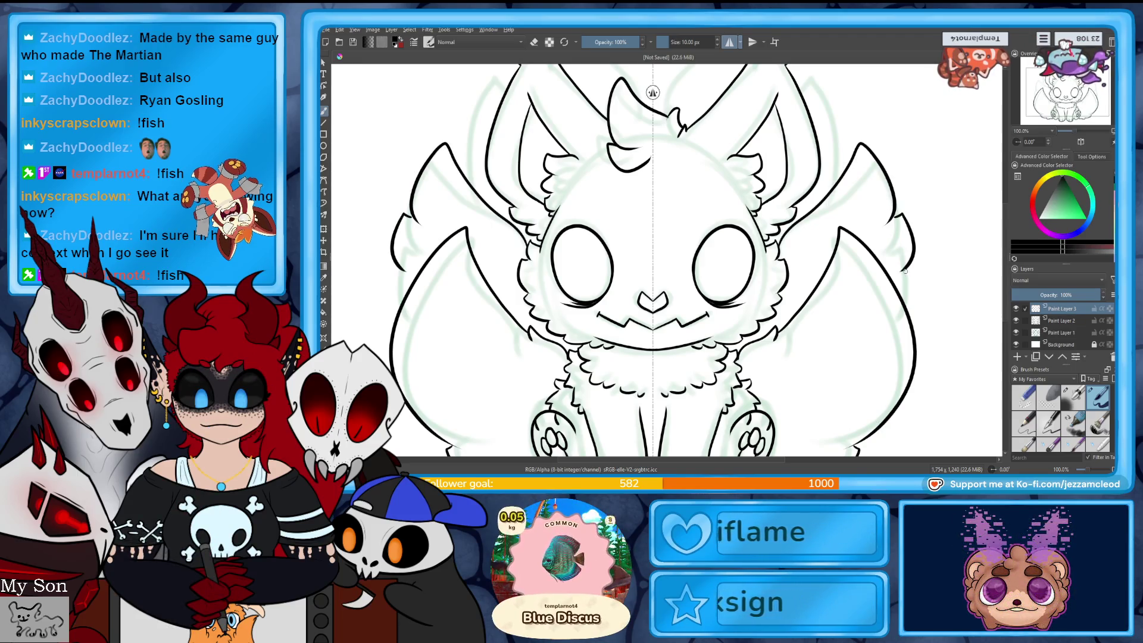
drag(914, 247, 911, 297)
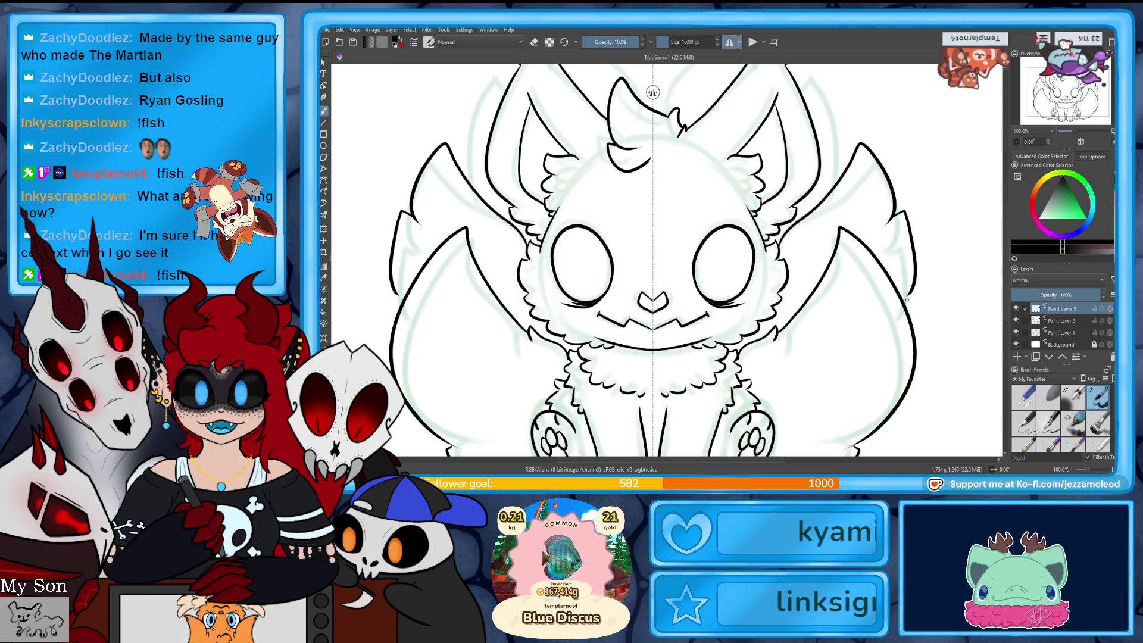
scroll(911, 298, up, 3)
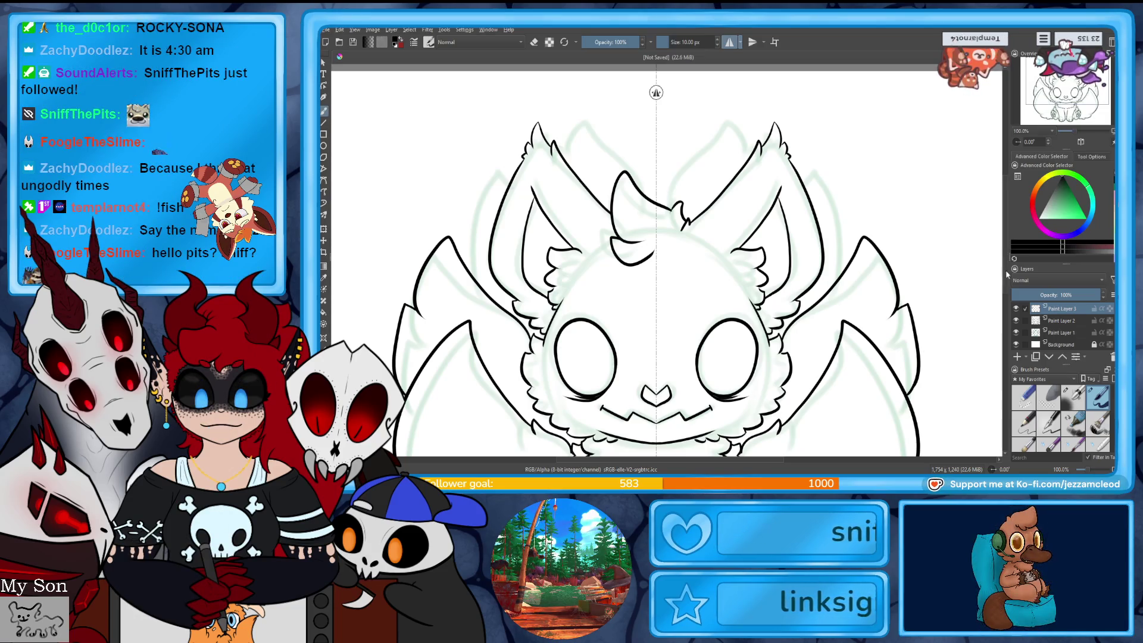
- Draw the mirrored tall ear-tip strokes rising behind the head, redoing the short top strokes
drag(339, 148, 366, 141)
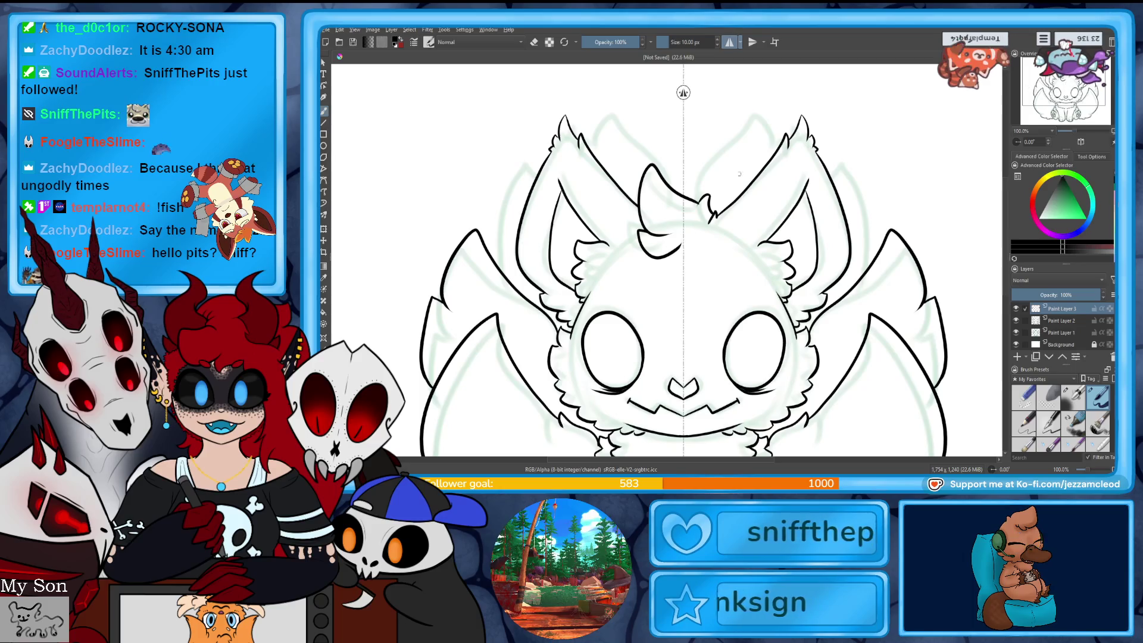
mouse_move(700, 202)
mouse_down()
mouse_move(755, 140)
mouse_move(766, 156)
mouse_up()
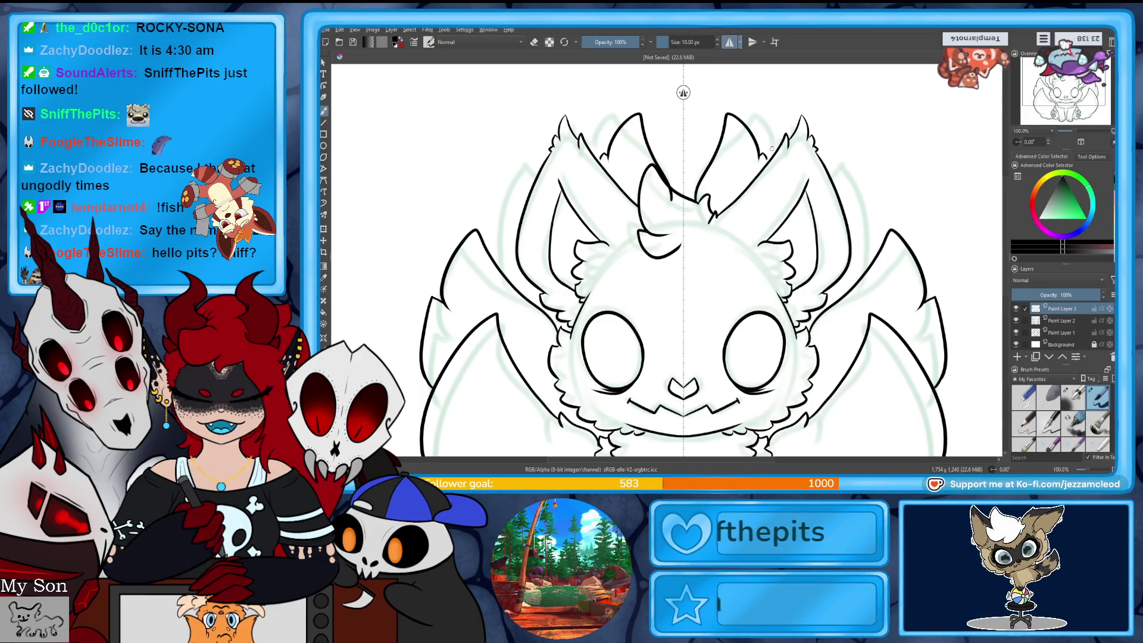
key(ctrl+z)
drag(828, 187, 844, 161)
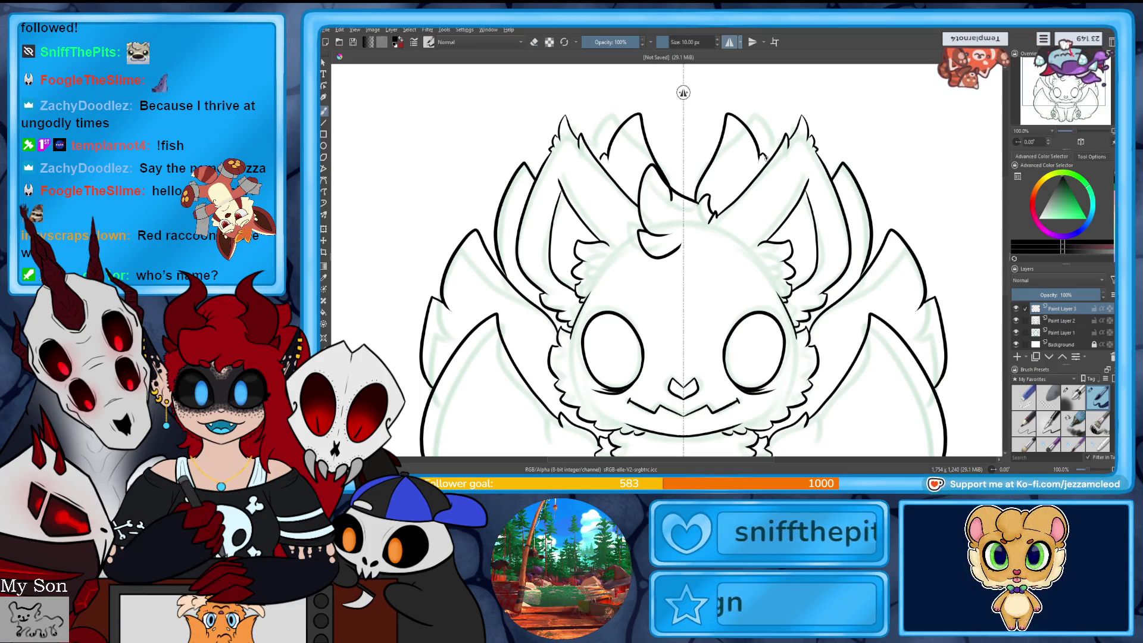
- With eraser on and mirror off, remove the stray line between the ears and undo the inner-ear lines
key(e)
key(m)
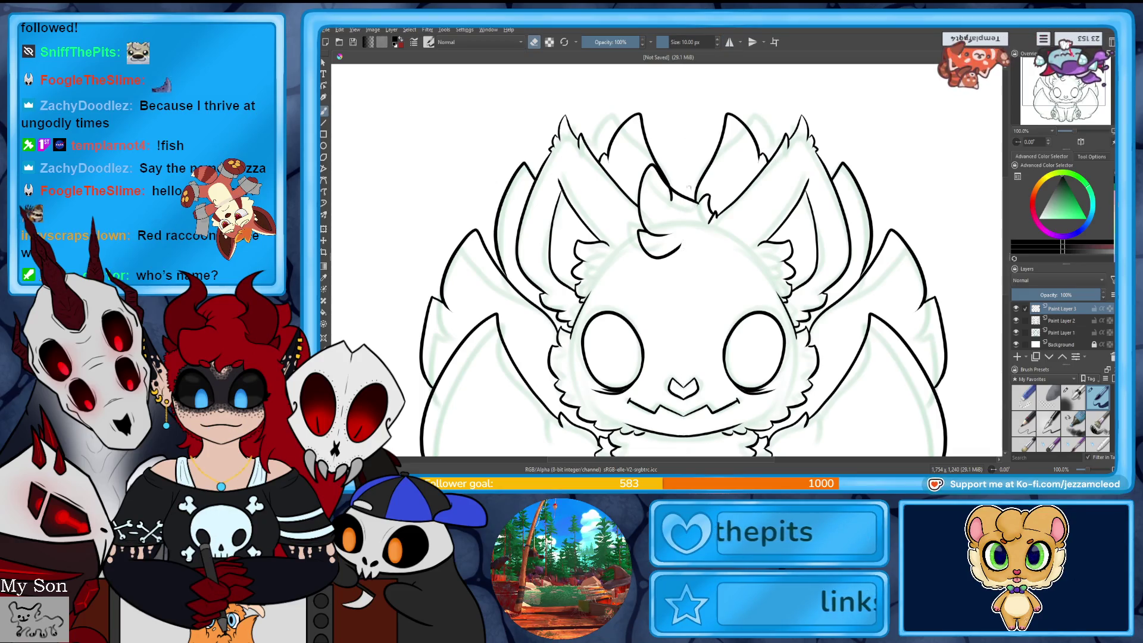
drag(659, 176, 678, 197)
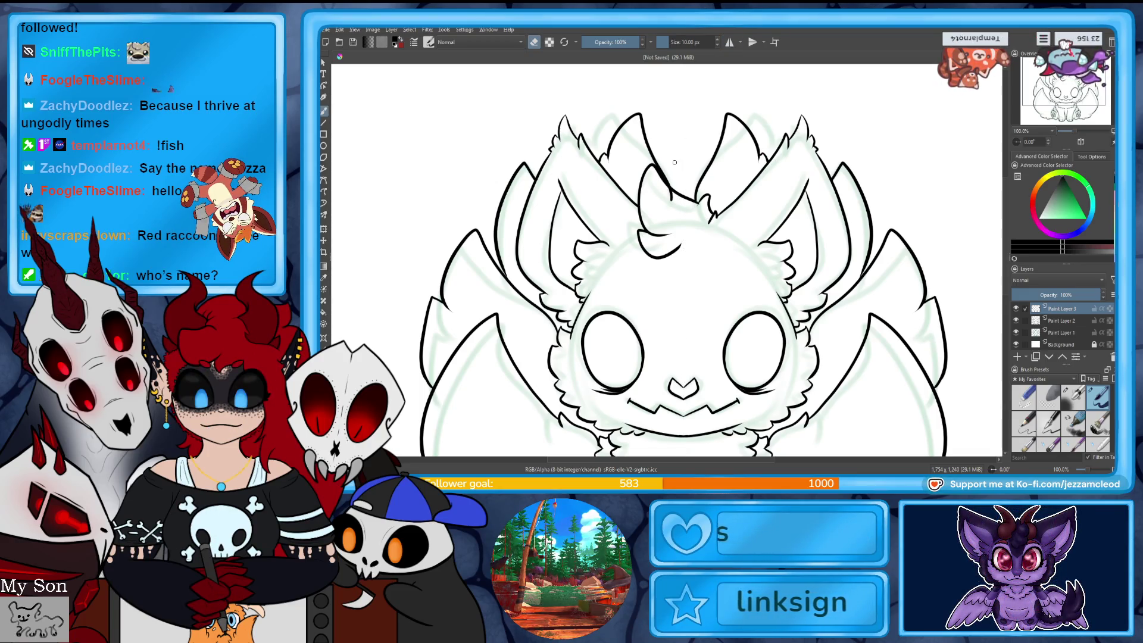
click(1017, 310)
click(1016, 309)
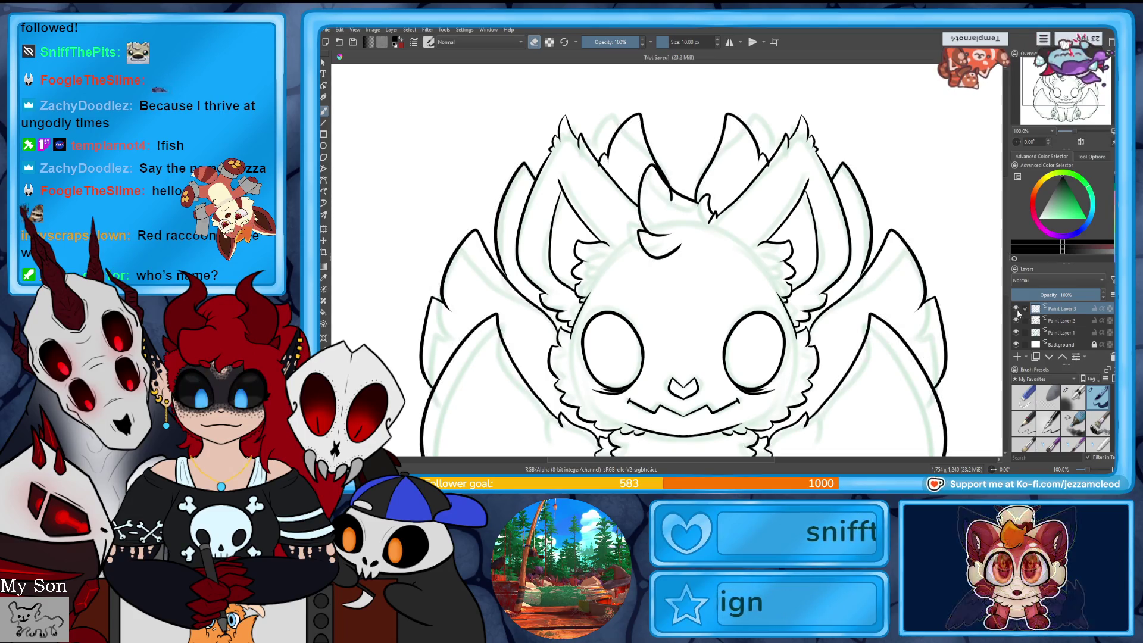
key(ctrl+z)
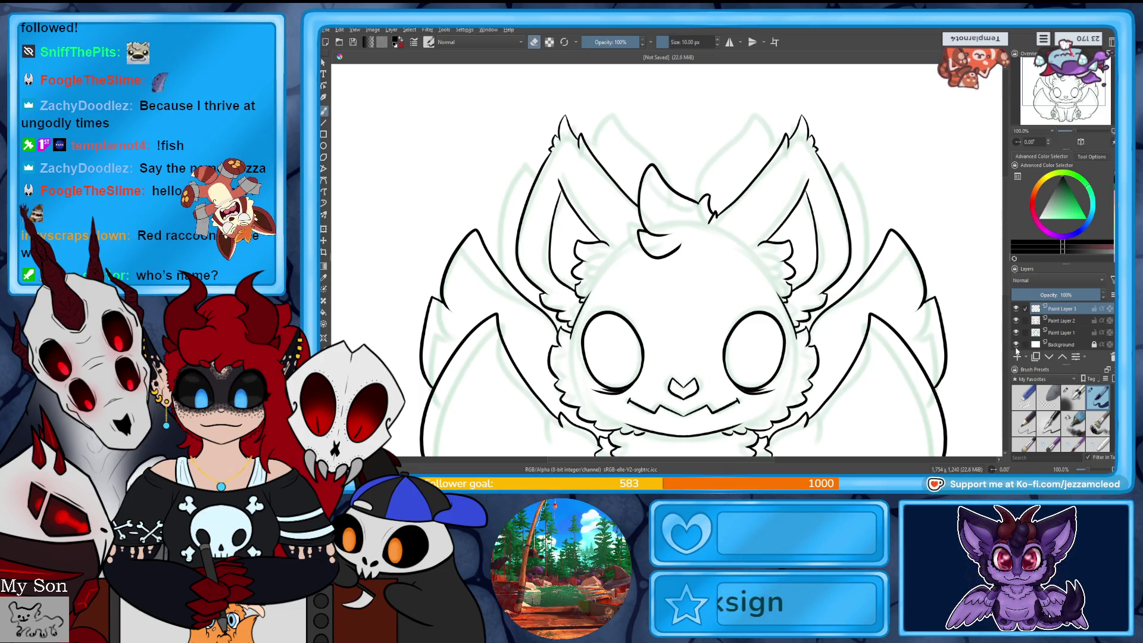
- With mirror on, redraw the inner-ear curves and add curves on the outer sides
click(730, 41)
drag(691, 202, 755, 106)
key(ctrl+z)
drag(693, 201, 772, 156)
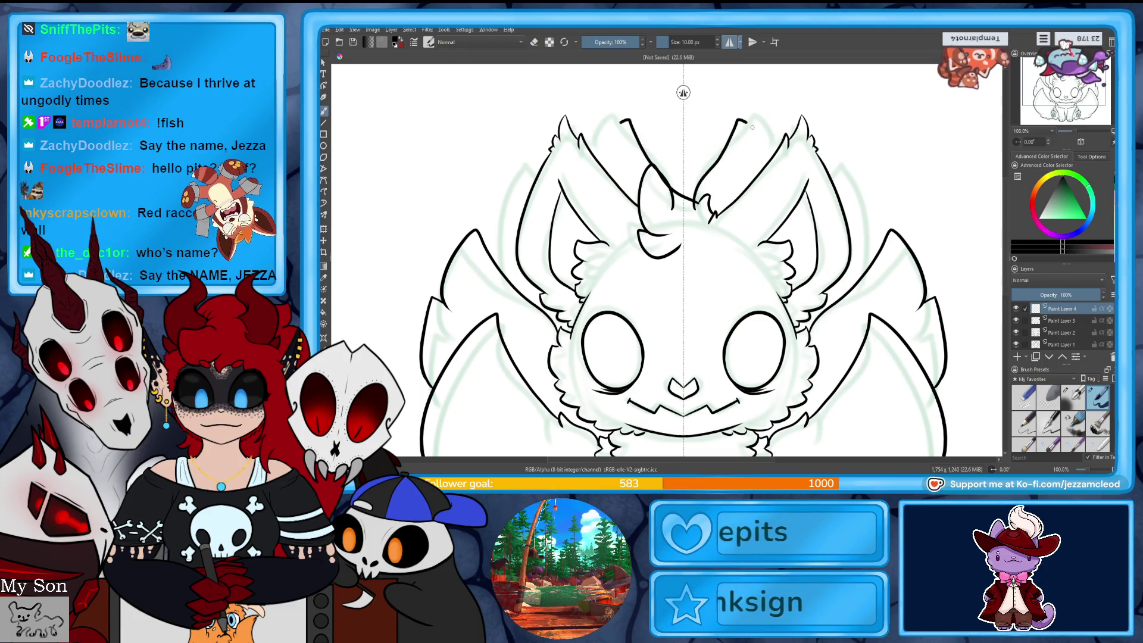
drag(839, 182, 863, 204)
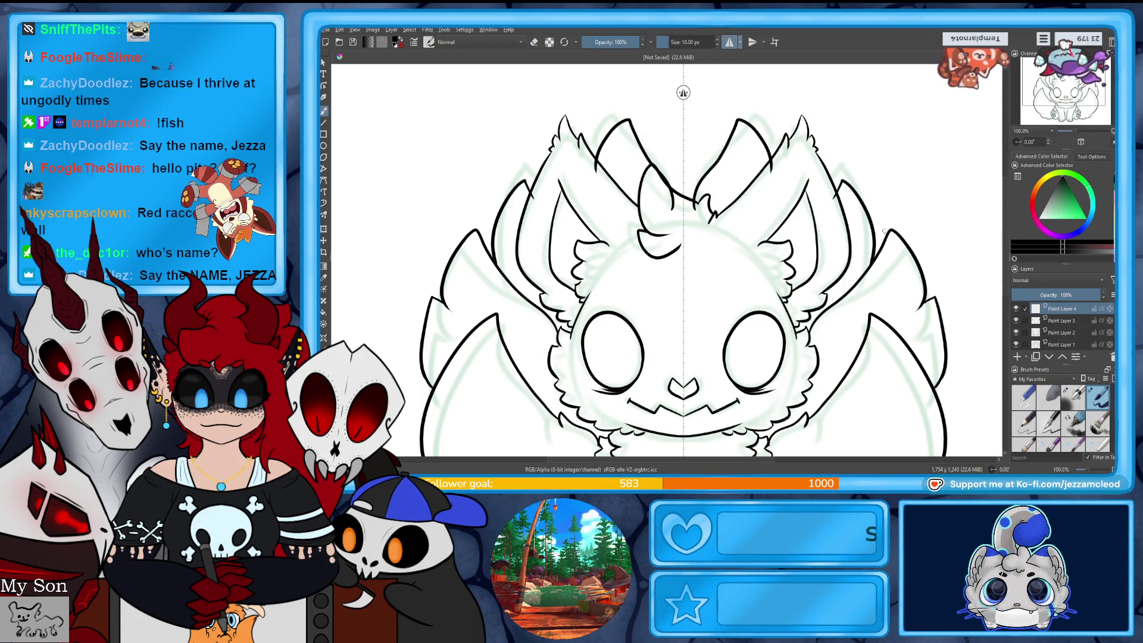
- Erase the stray forehead mark without mirroring, then zoom out to view the whole fox
key(e)
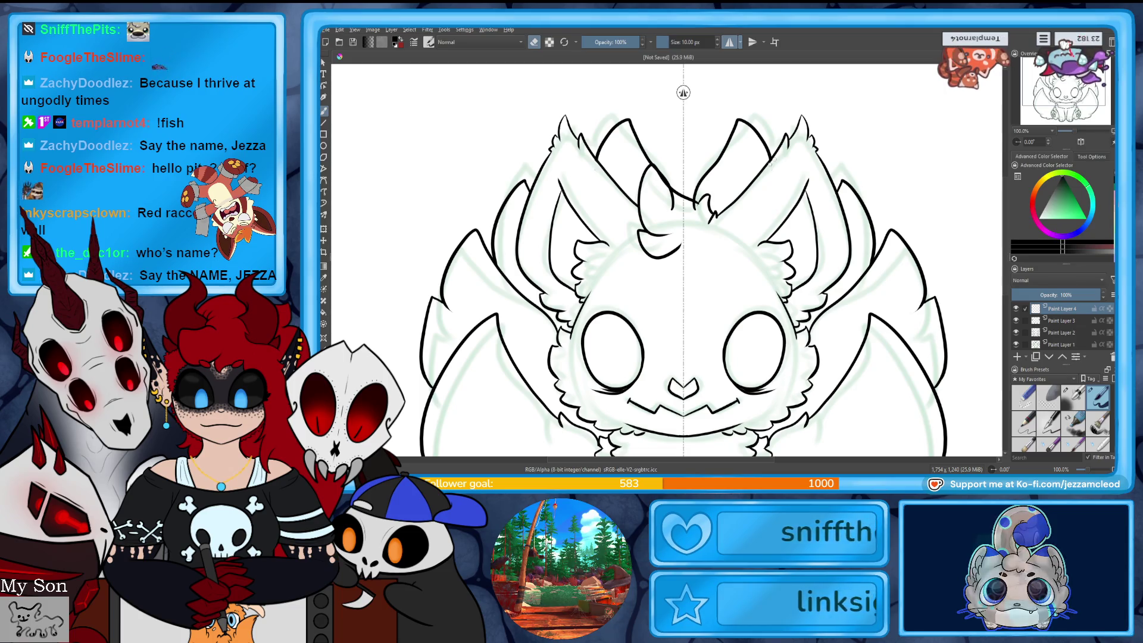
click(729, 42)
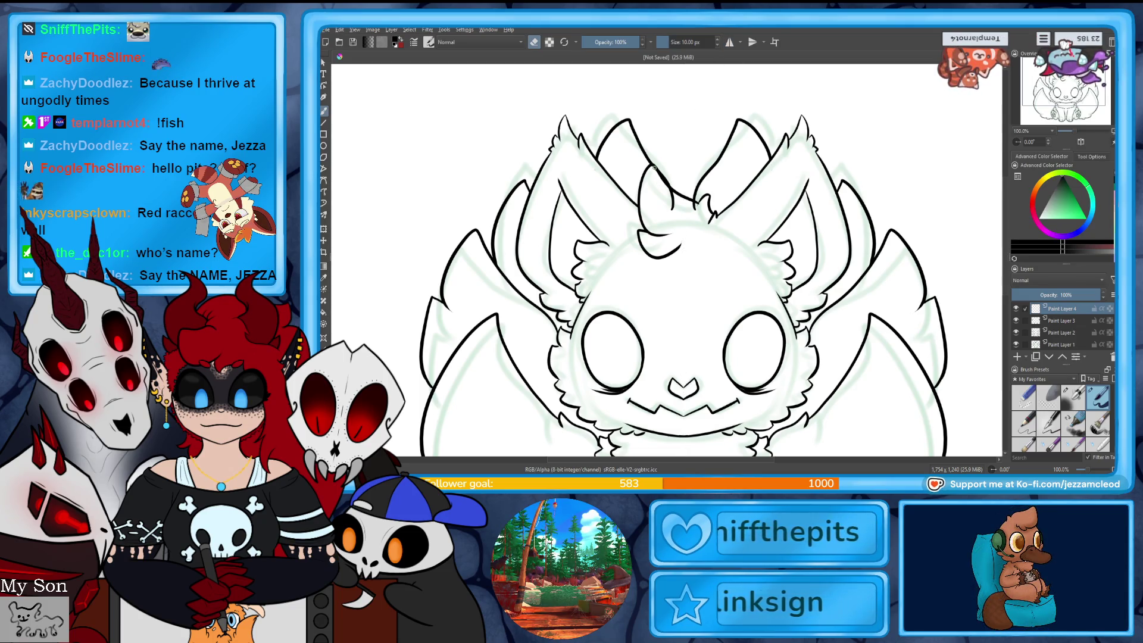
drag(673, 197, 668, 180)
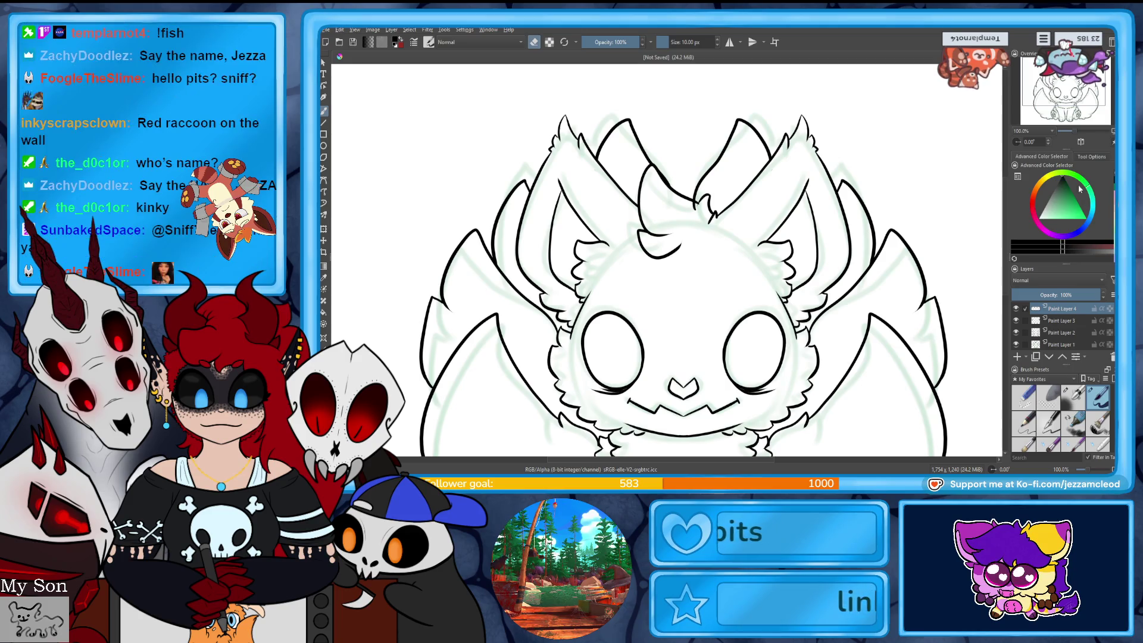
key(minus)
key(minus)
- Hide the green sketch layer (Paint Layer 1) and zoom back to 100%
scroll(1060, 328, down, 1)
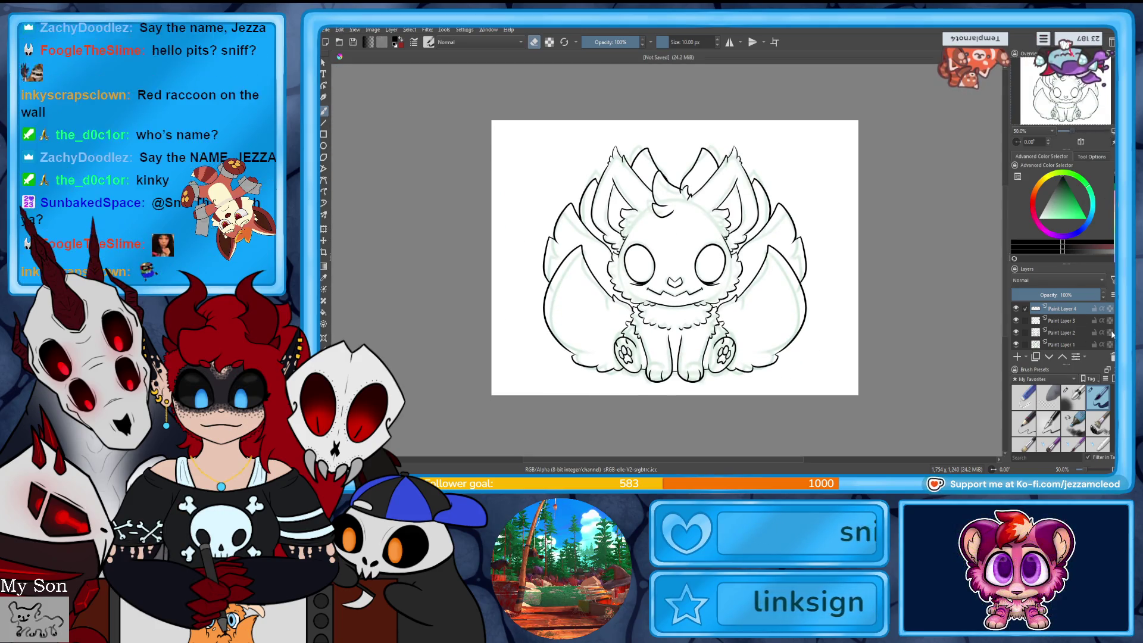
click(1017, 333)
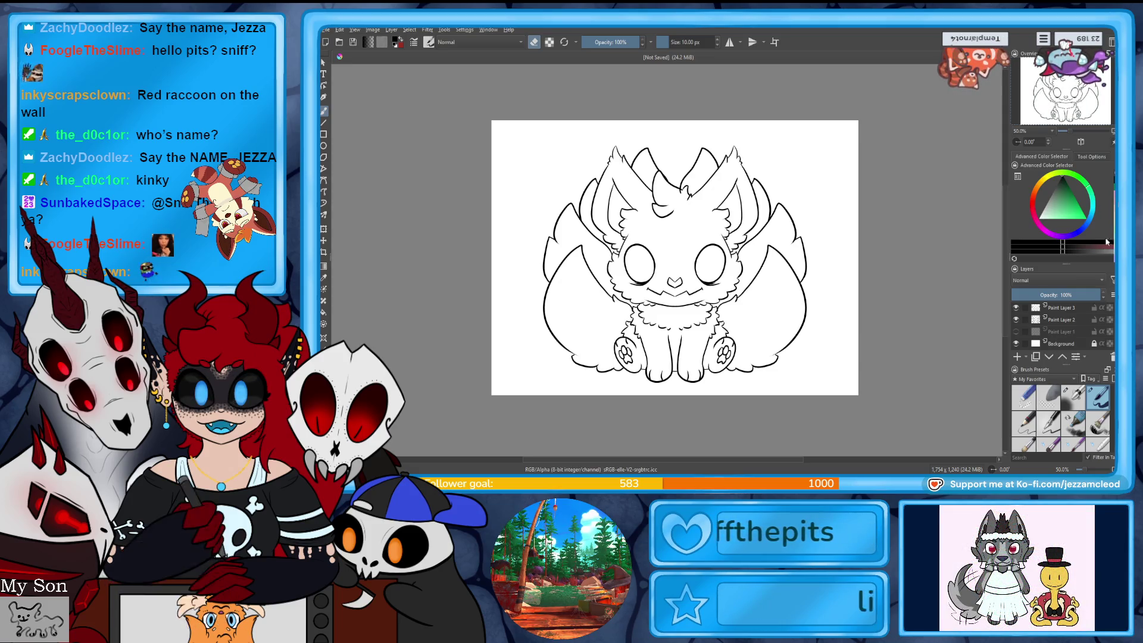
key(1)
- Add a new paint layer, then erase the leftover forehead stroke on the head-lines layer
key(Insert)
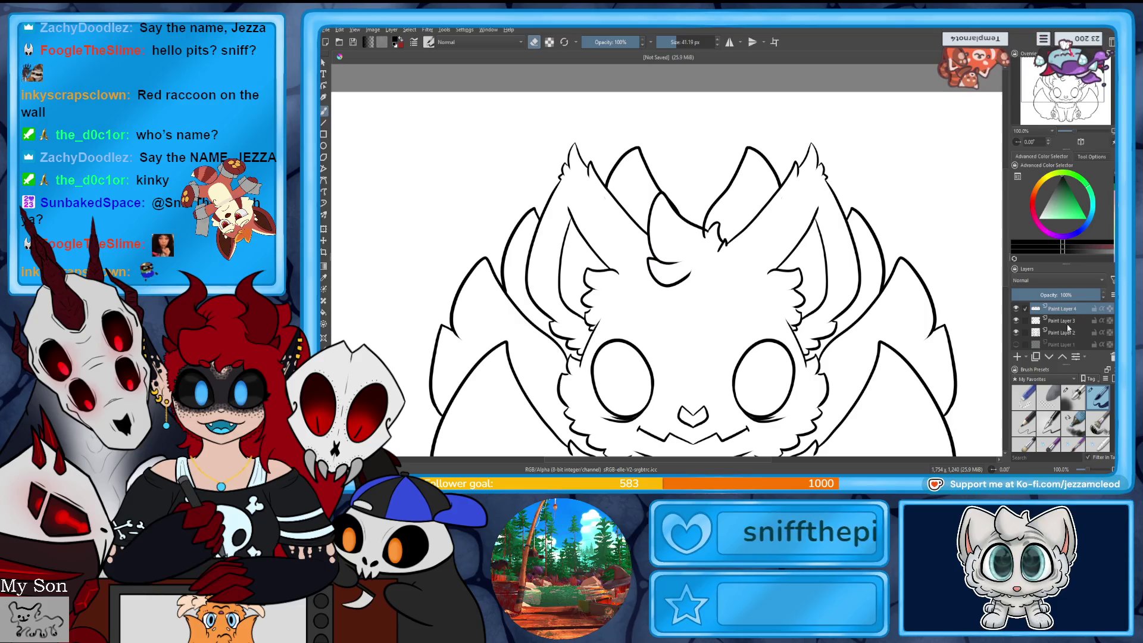
key(Page_Down)
drag(657, 194, 647, 285)
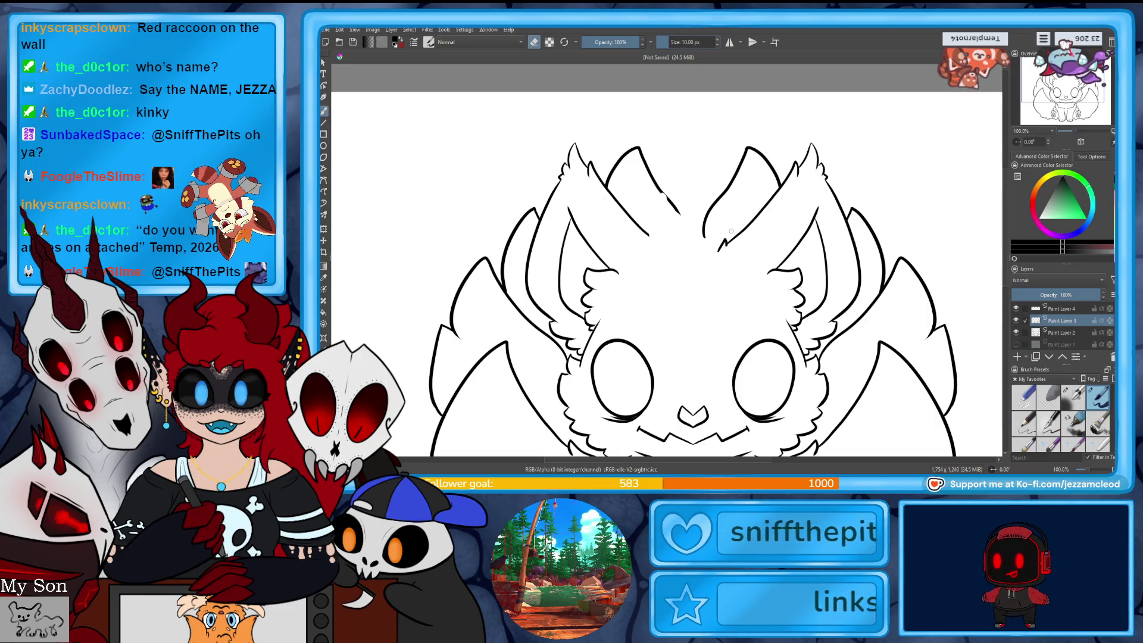
- Extend the forehead fur line right, then erase old ear outline pieces on Paint Layer 2
key(e)
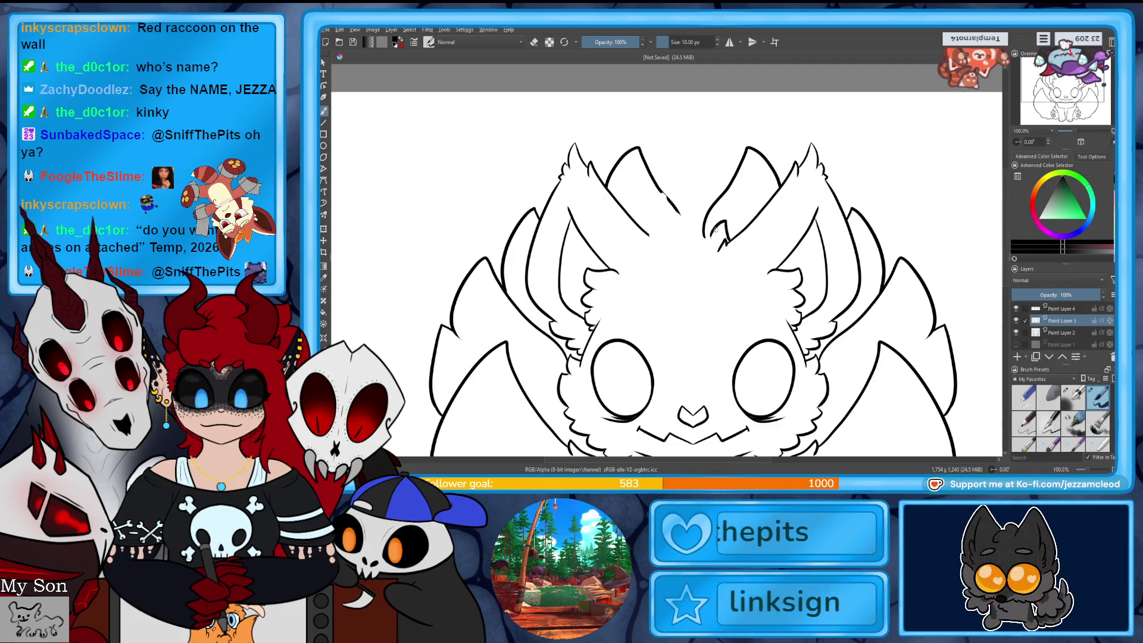
drag(657, 282, 706, 275)
click(1063, 333)
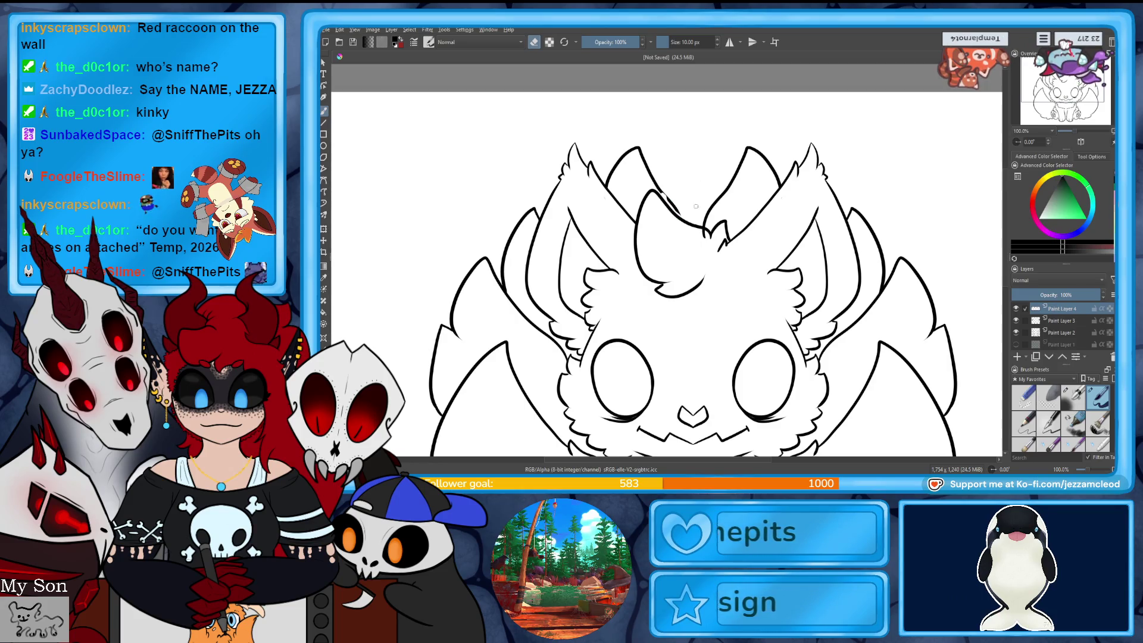
drag(640, 148, 660, 193)
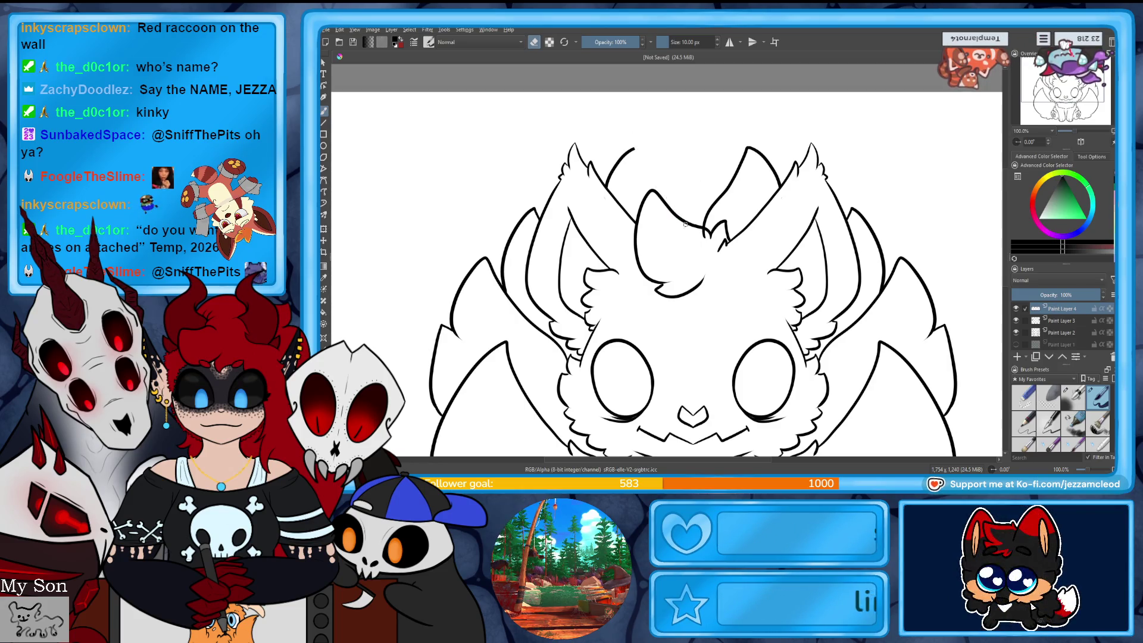
drag(631, 150, 605, 187)
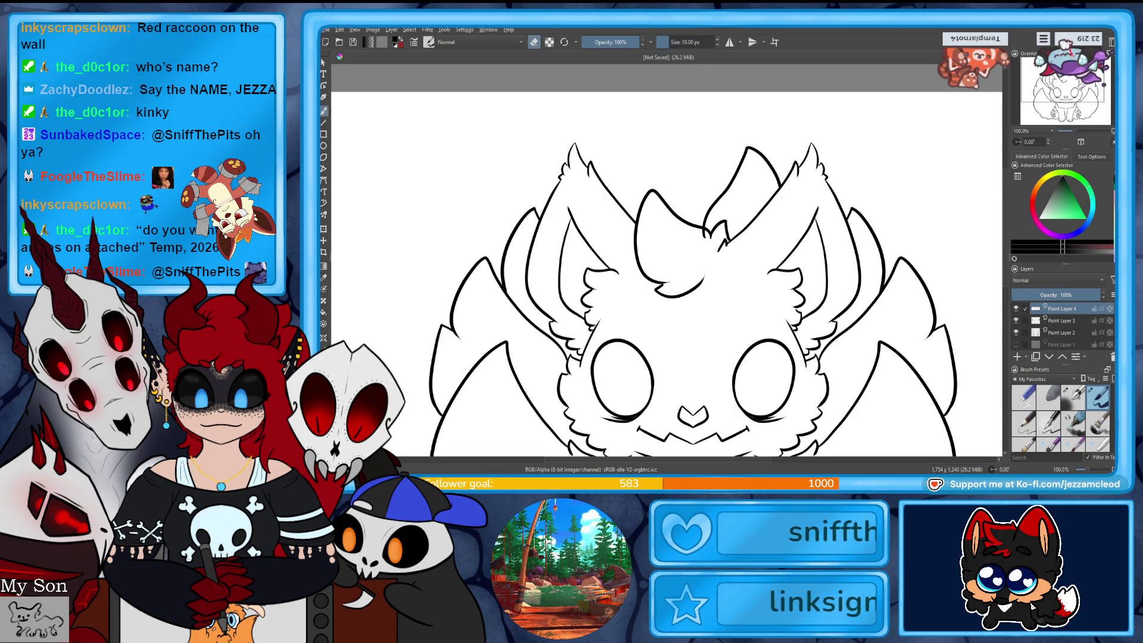
drag(726, 223, 707, 238)
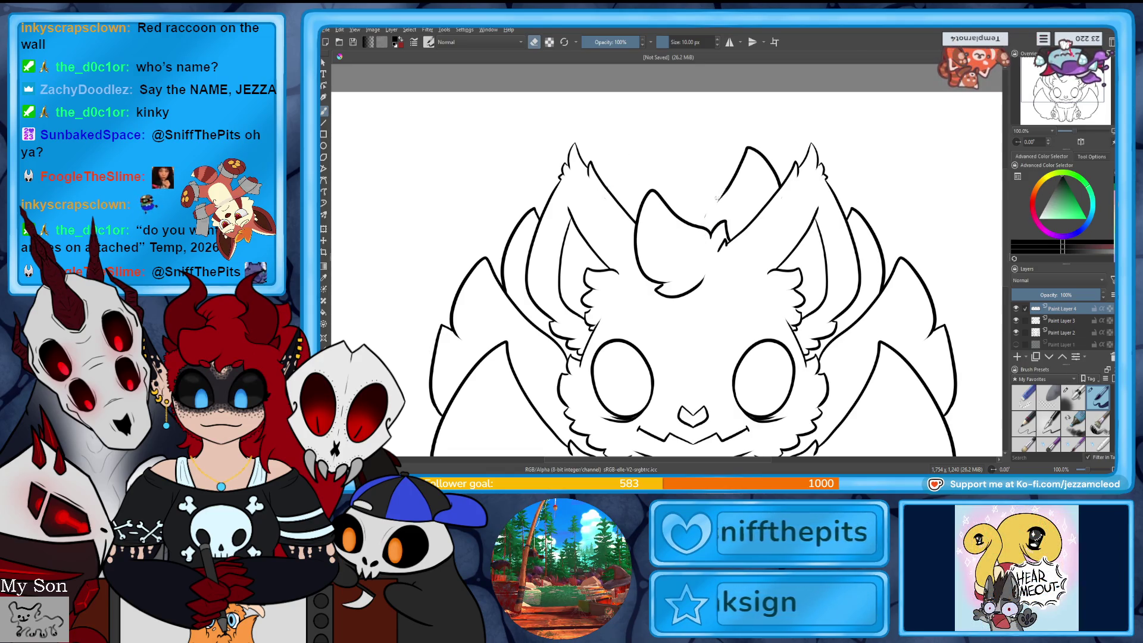
- With mirror back on, erase the inner stroke and curved tip of both ears
click(729, 41)
drag(749, 147, 726, 189)
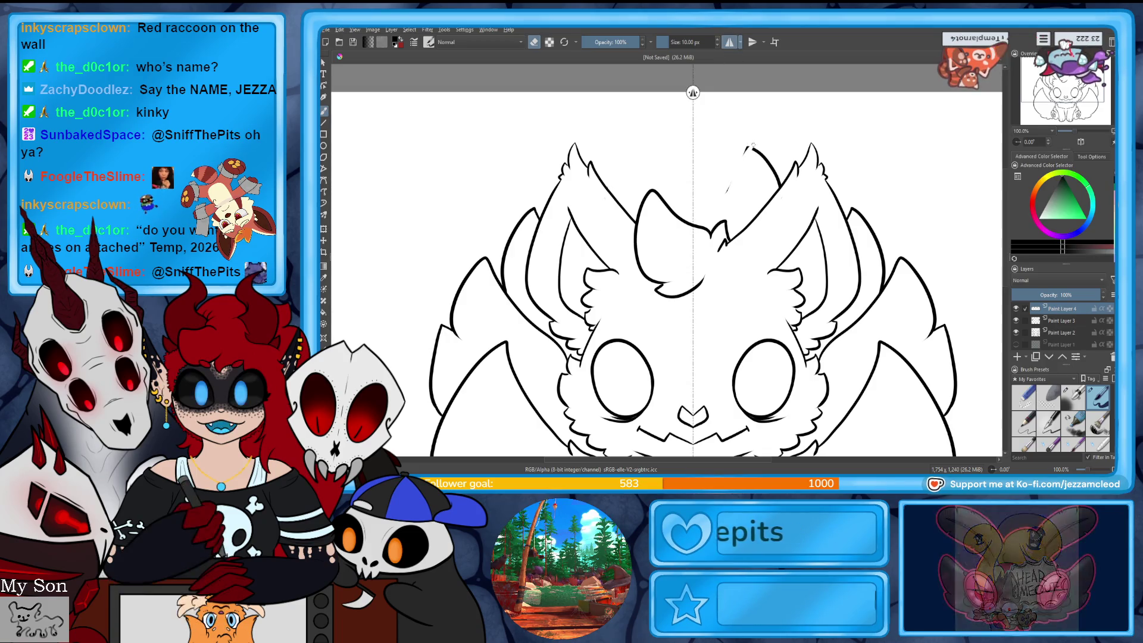
drag(754, 150, 775, 189)
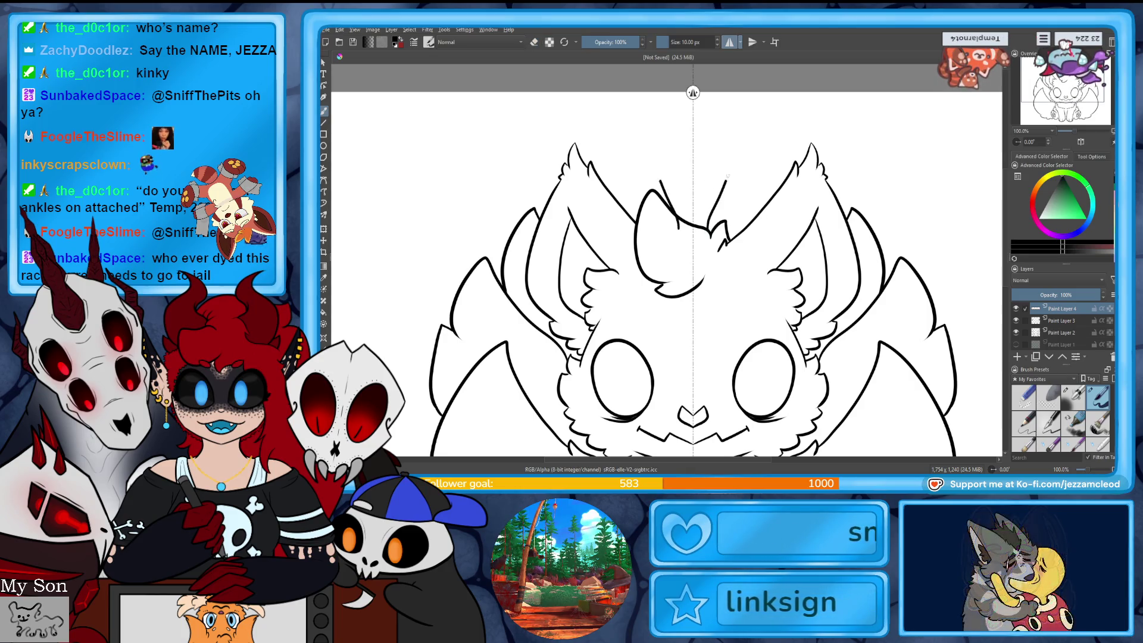
- Redraw the mirrored inner-ear lines in both ears, undoing failed attempts
drag(708, 228, 738, 152)
key(ctrl+z)
mouse_move(708, 227)
mouse_down()
mouse_move(713, 205)
mouse_move(765, 206)
mouse_move(732, 178)
mouse_move(748, 148)
mouse_up()
key(ctrl+z)
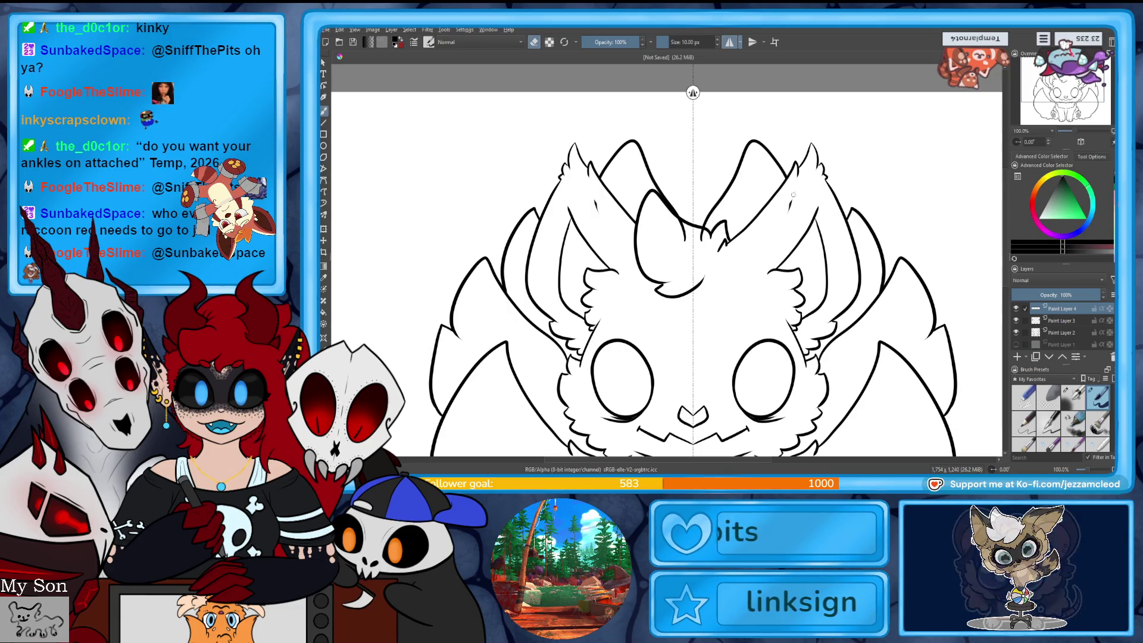
key(ctrl+z)
key(ctrl+z)
mouse_move(708, 228)
mouse_down()
mouse_move(751, 149)
mouse_move(777, 195)
mouse_up()
key(e)
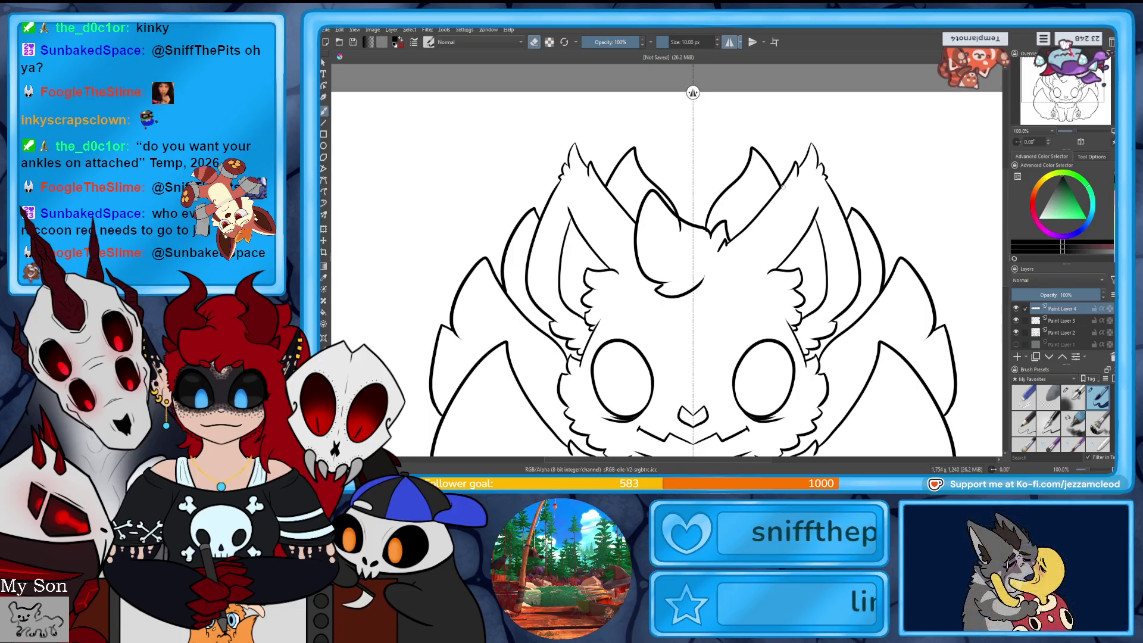
click(730, 42)
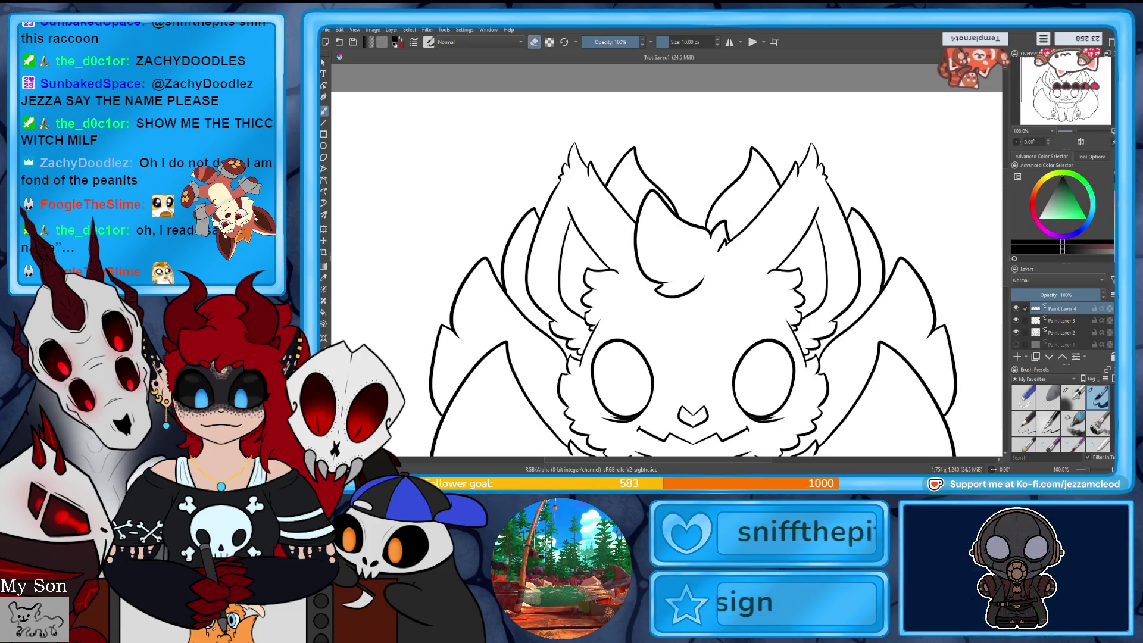
- Save the fox lineart, pick a near-black colour, and merge the lineart layers into one
scroll(1077, 136, down, 3)
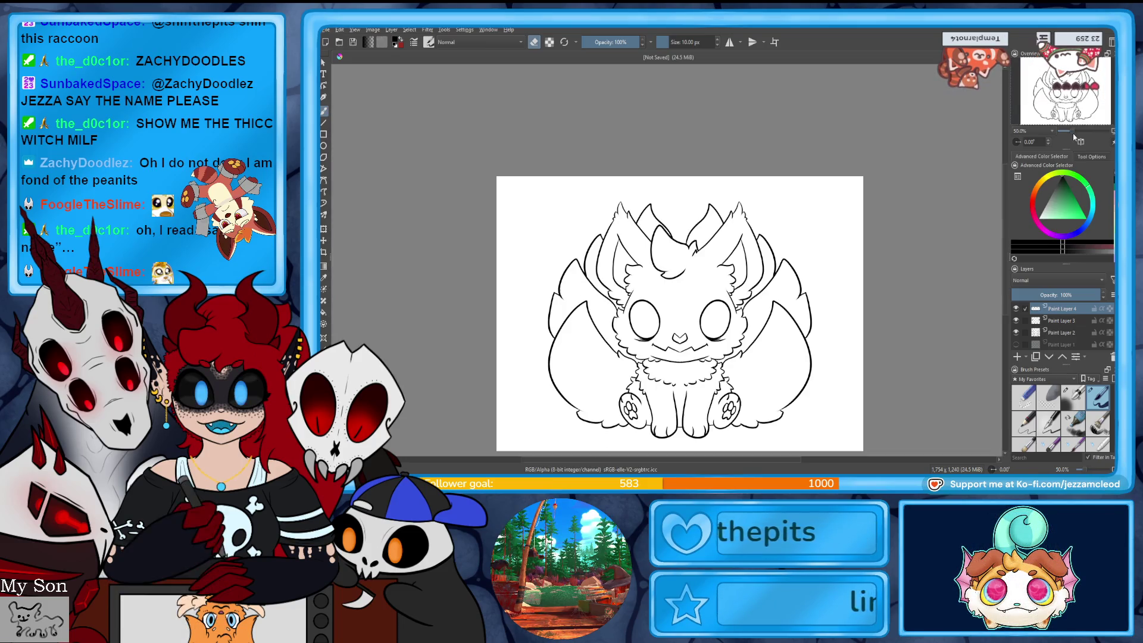
scroll(1080, 141, up, 1)
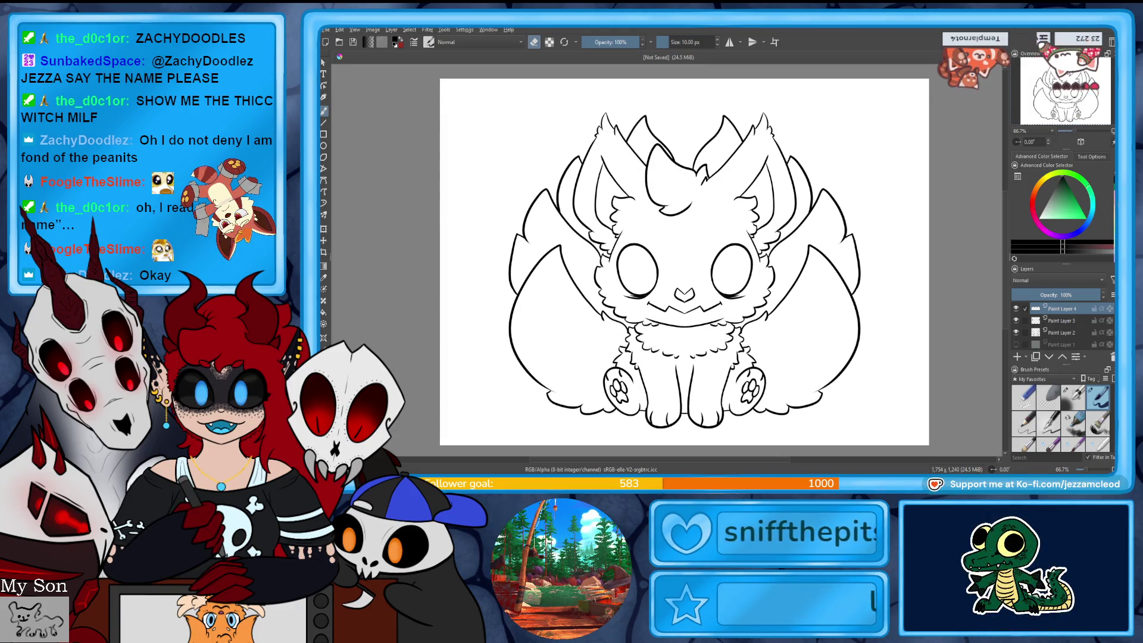
key(ctrl+s)
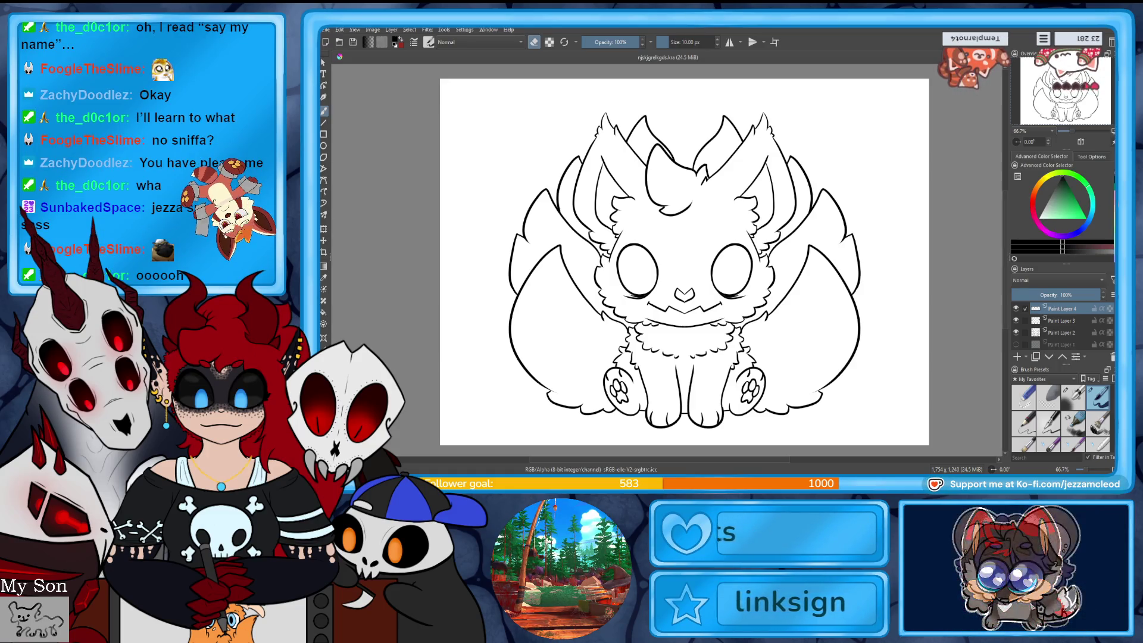
drag(1054, 213, 1049, 186)
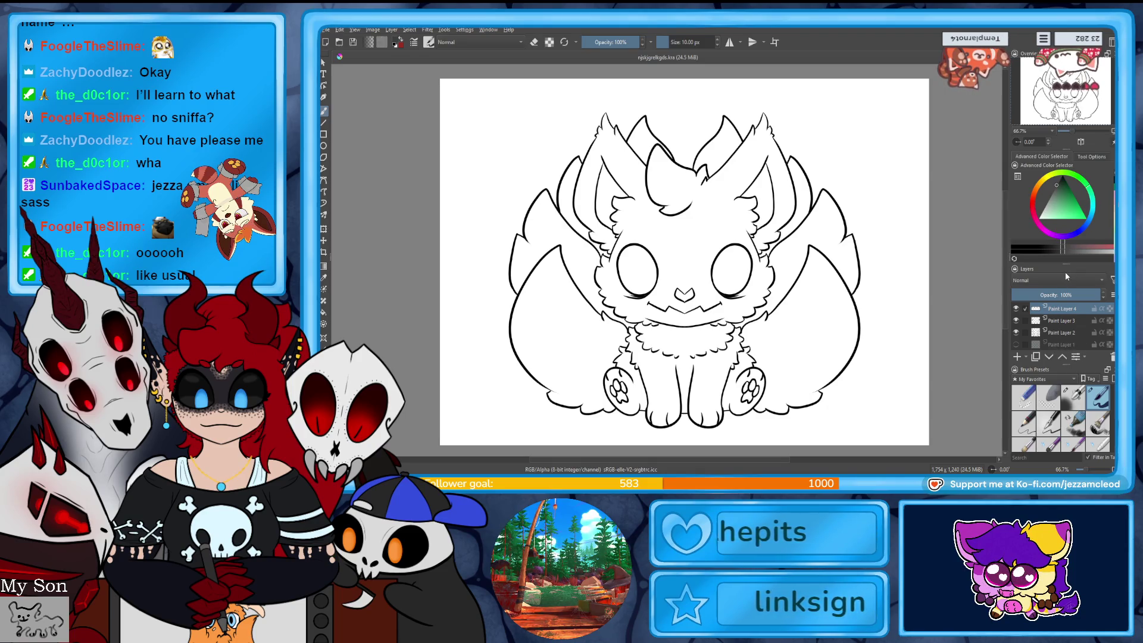
key(ctrl+z)
key(ctrl+z)
- Add a new paint layer above Paint Layer 1 and put it in its own group
click(1060, 322)
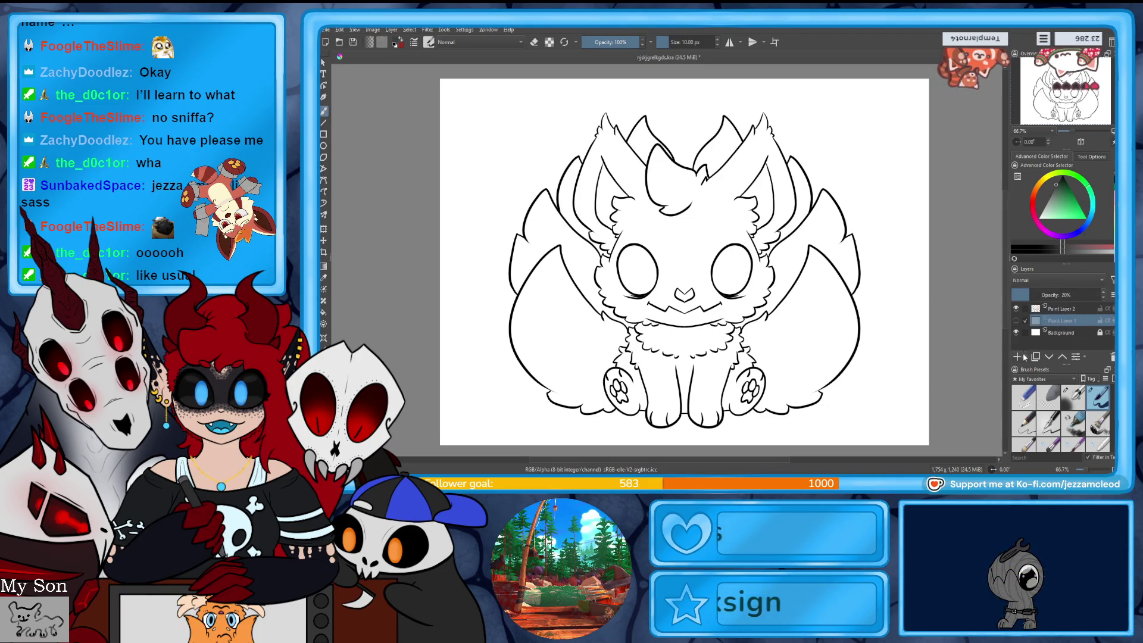
click(1017, 357)
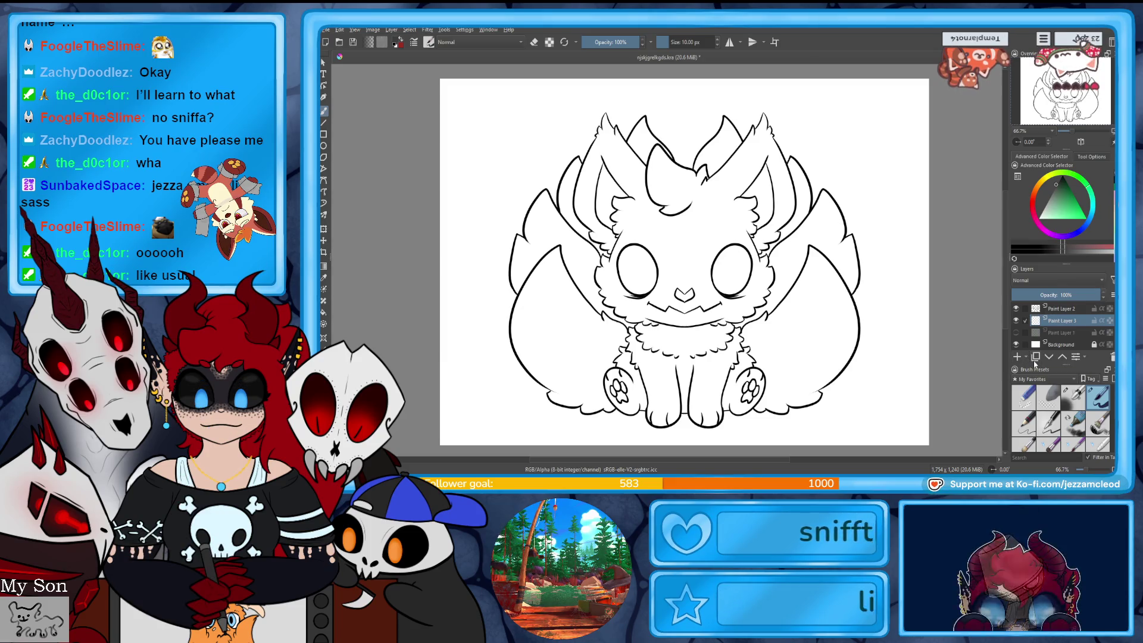
key(ctrl+g)
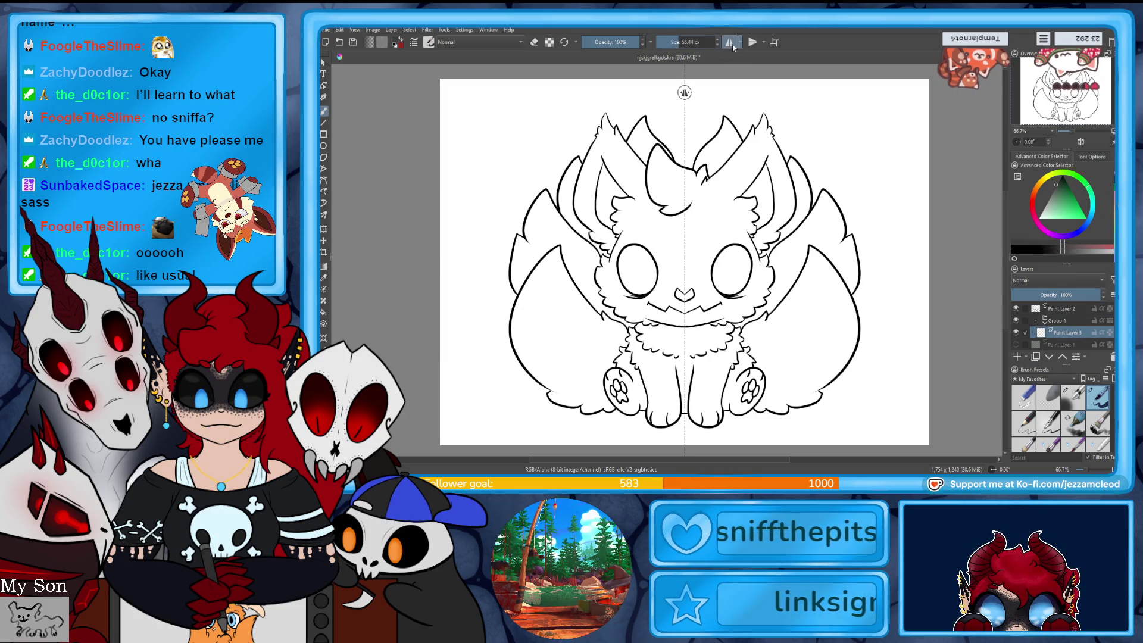
- Paint mirrored dark grey fill over the face, body, head top and both ears
mouse_move(661, 203)
mouse_down()
mouse_move(685, 238)
mouse_move(655, 262)
mouse_move(685, 292)
mouse_move(732, 309)
mouse_move(726, 375)
mouse_move(792, 304)
mouse_move(774, 257)
mouse_move(704, 225)
mouse_up()
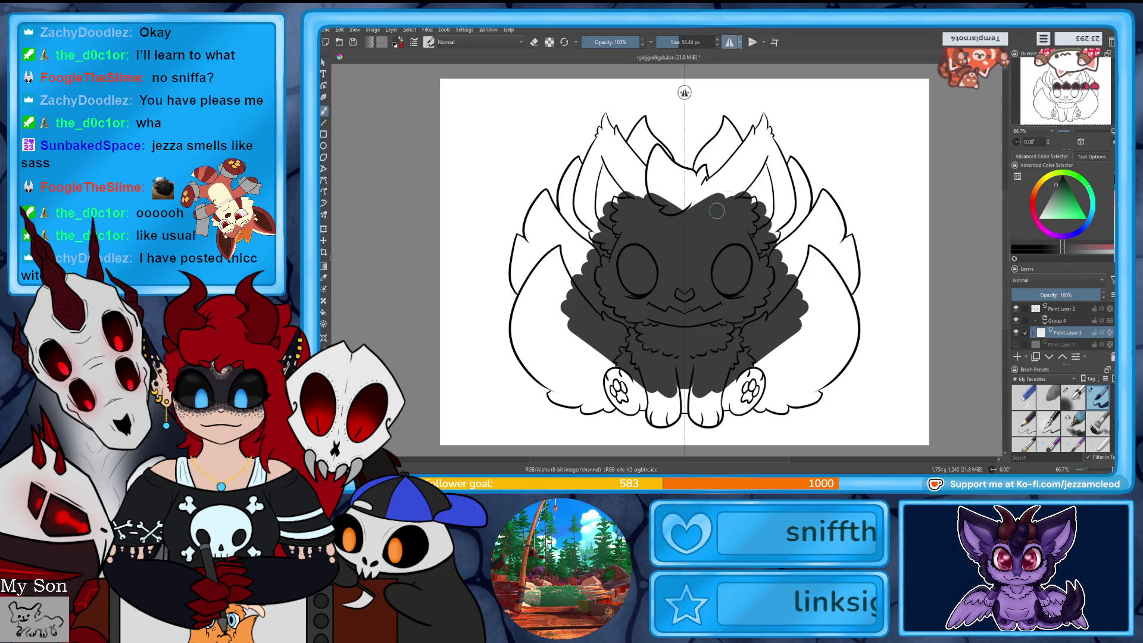
mouse_move(723, 165)
mouse_down()
mouse_move(728, 143)
mouse_move(734, 175)
mouse_move(685, 203)
mouse_up()
mouse_move(771, 157)
mouse_down()
mouse_move(769, 190)
mouse_move(744, 178)
mouse_up()
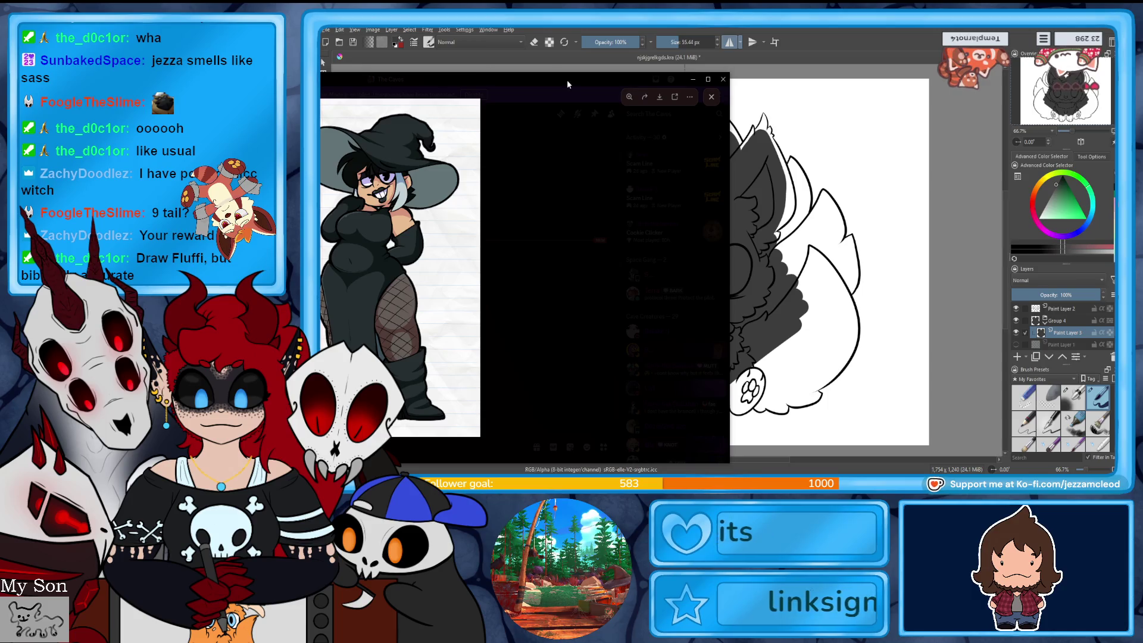
- Enlarge the Discord viewer to see the witch drawing, then move it aside to uncover the canvas
drag(558, 79, 878, 58)
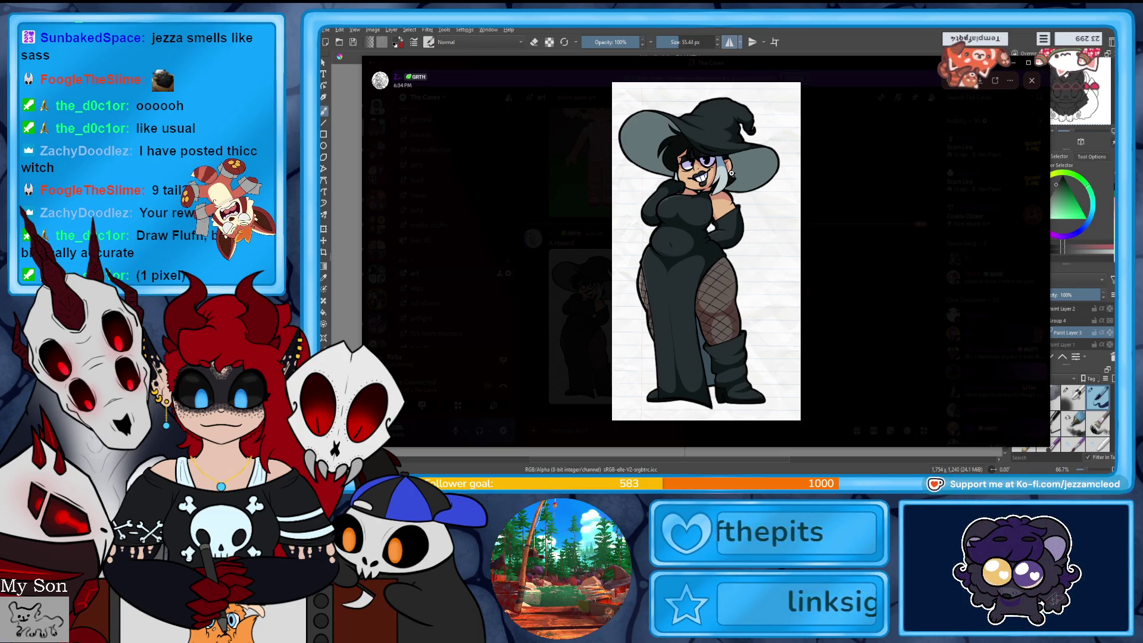
mouse_move(954, 63)
mouse_down()
mouse_move(906, 64)
mouse_move(927, 66)
mouse_up()
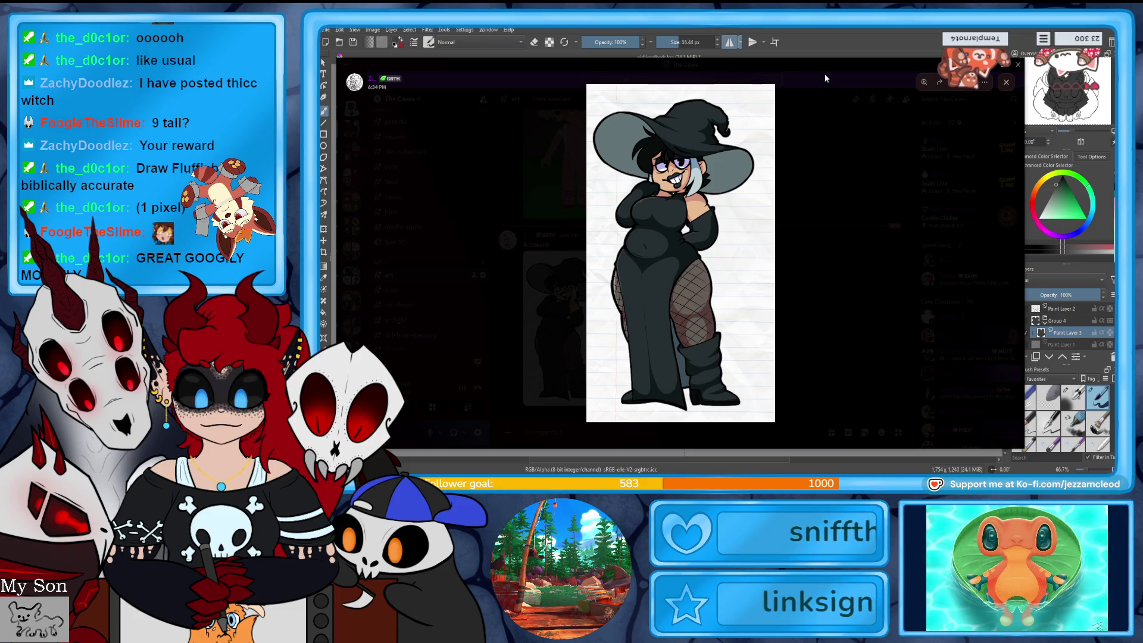
drag(882, 63, 349, 64)
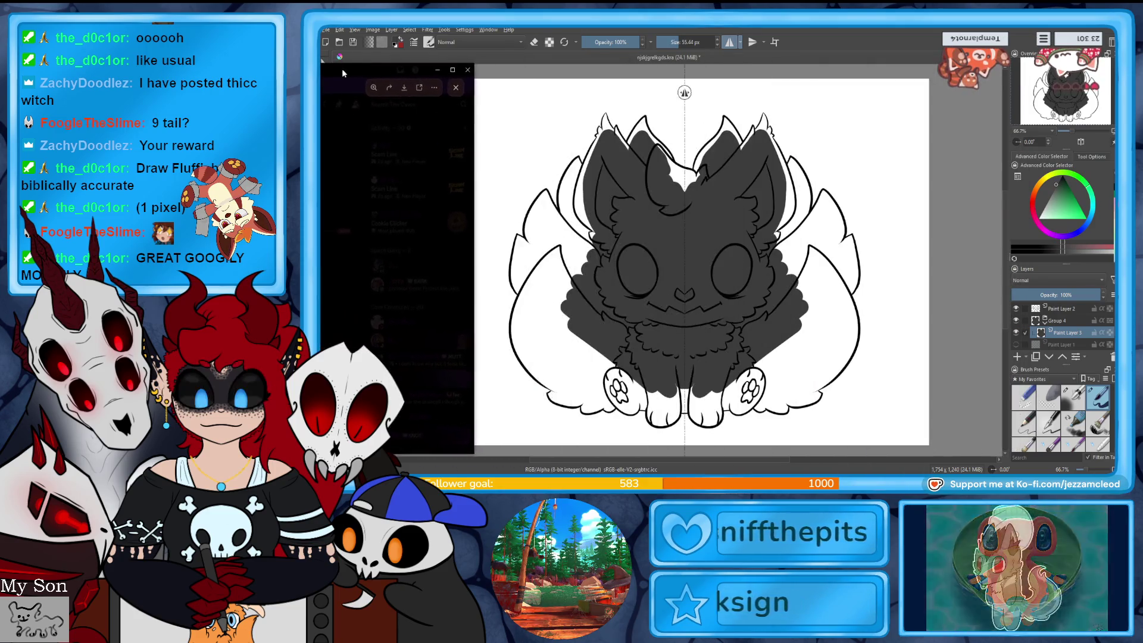
- Back in Krita, extend the dark fill along the ear and cheek edges and both tails
key(alt+Tab)
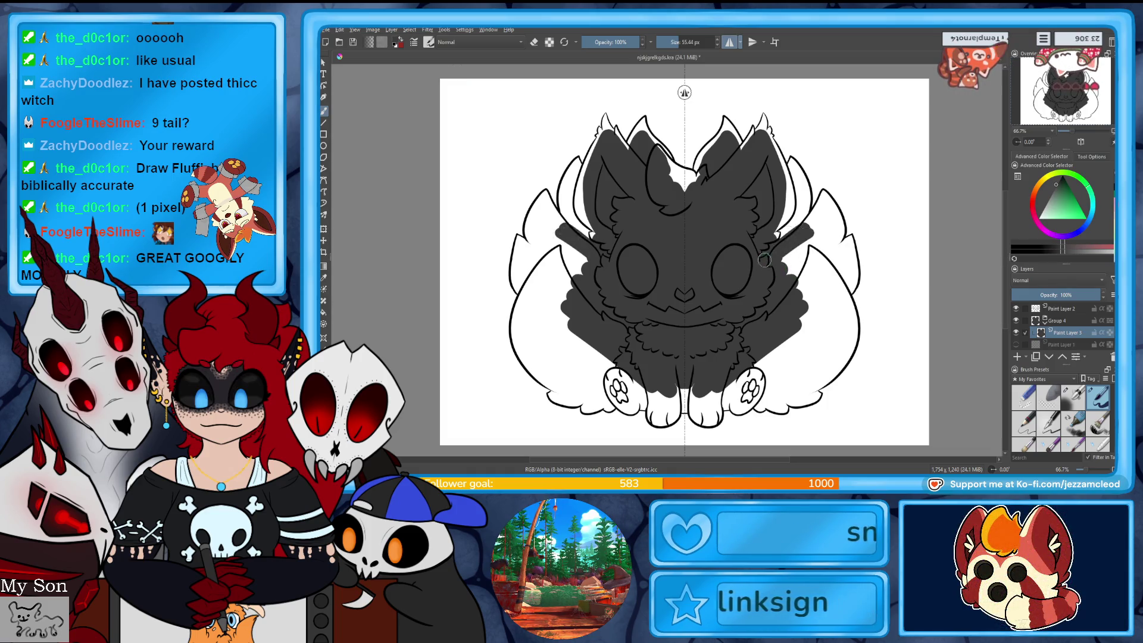
mouse_move(799, 196)
mouse_down()
mouse_move(797, 173)
mouse_move(794, 234)
mouse_move(814, 290)
mouse_up()
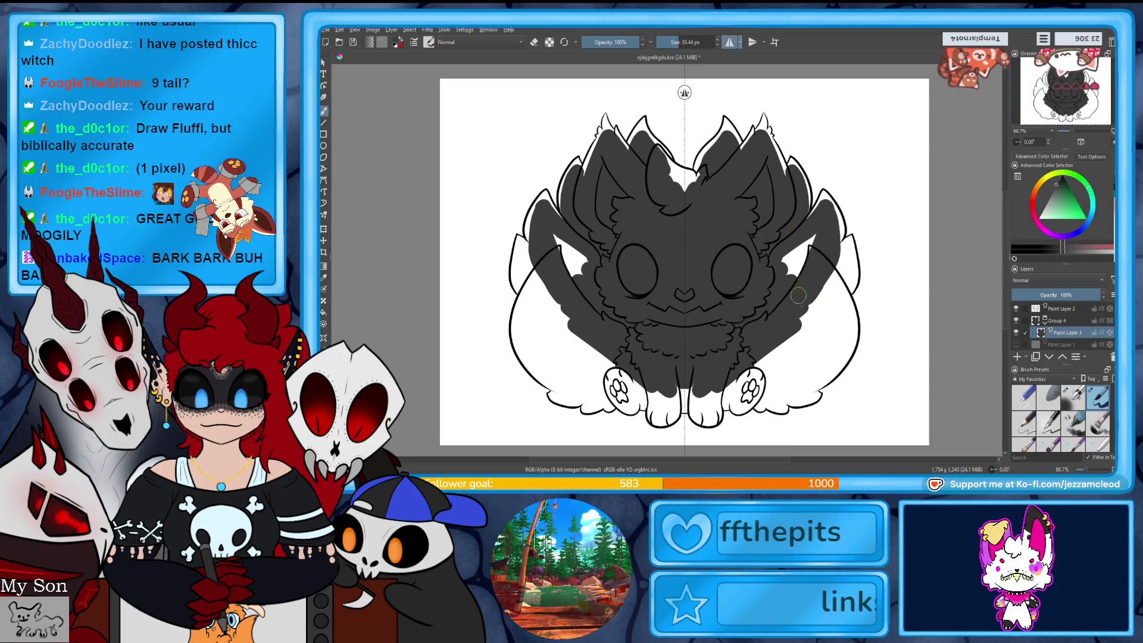
mouse_move(839, 305)
mouse_down()
mouse_move(832, 348)
mouse_move(780, 396)
mouse_move(708, 416)
mouse_move(698, 390)
mouse_move(687, 399)
mouse_move(786, 350)
mouse_move(838, 279)
mouse_move(805, 322)
mouse_up()
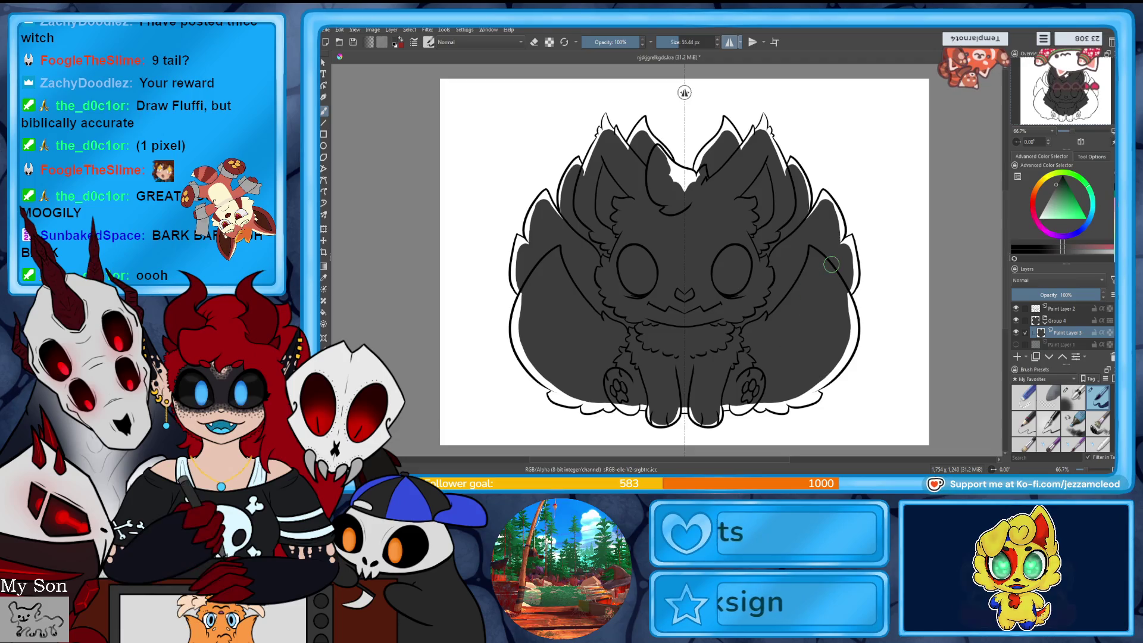
drag(1076, 132, 1087, 131)
mouse_move(1066, 93)
mouse_down()
mouse_move(1066, 78)
mouse_move(1066, 120)
mouse_up()
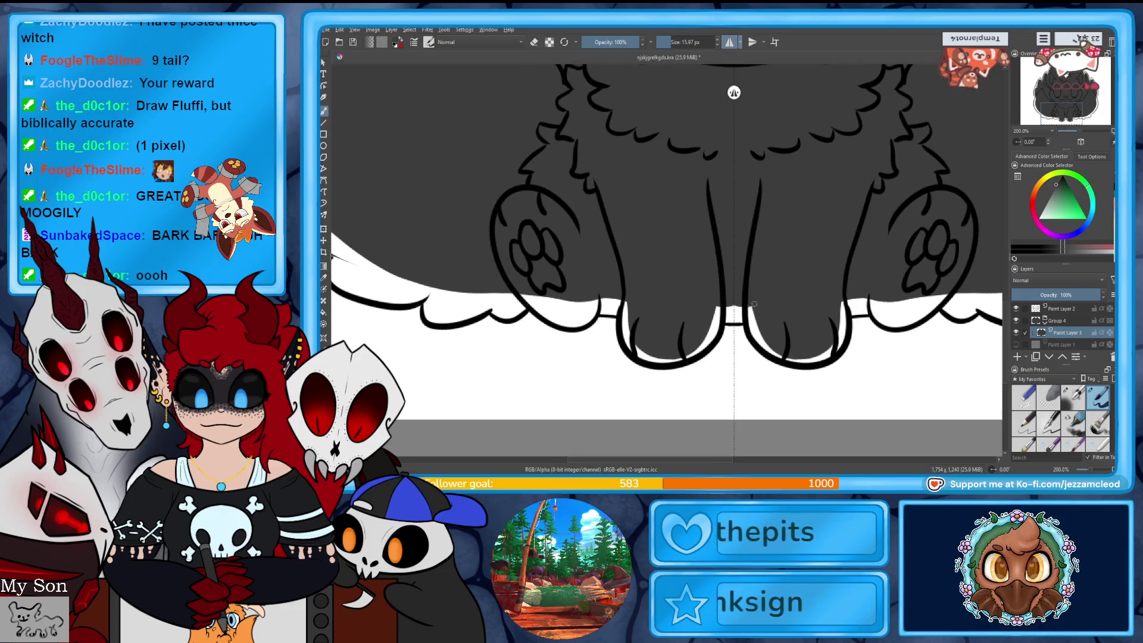
- Fill the white gaps between the tails, under both feet, and beside the paw and fluff
key(e)
drag(752, 315, 738, 333)
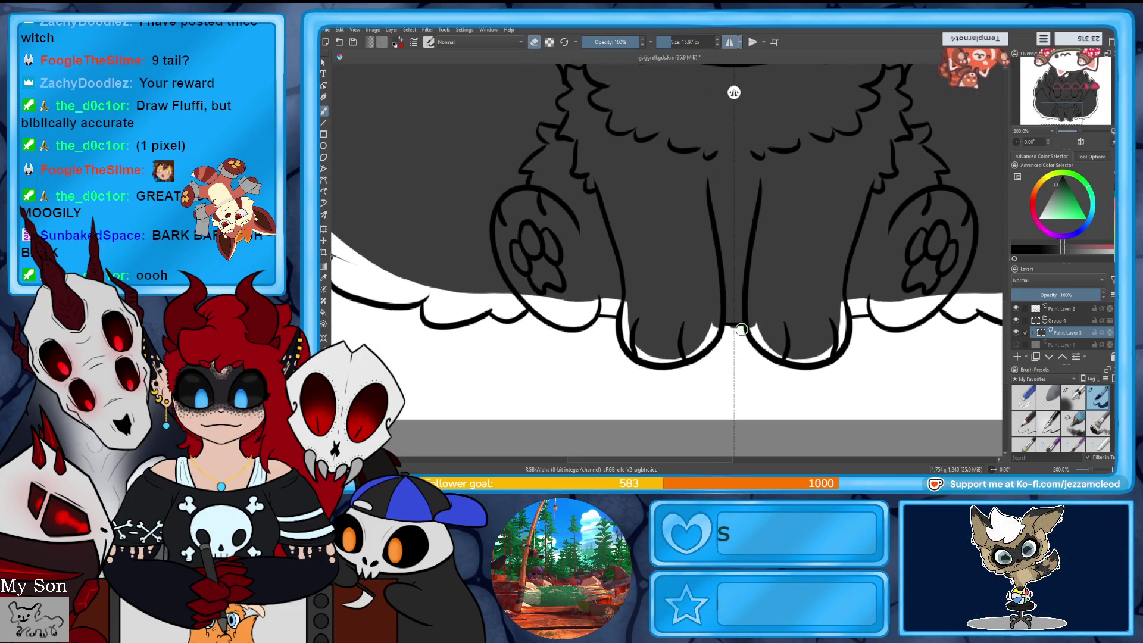
drag(771, 350, 828, 356)
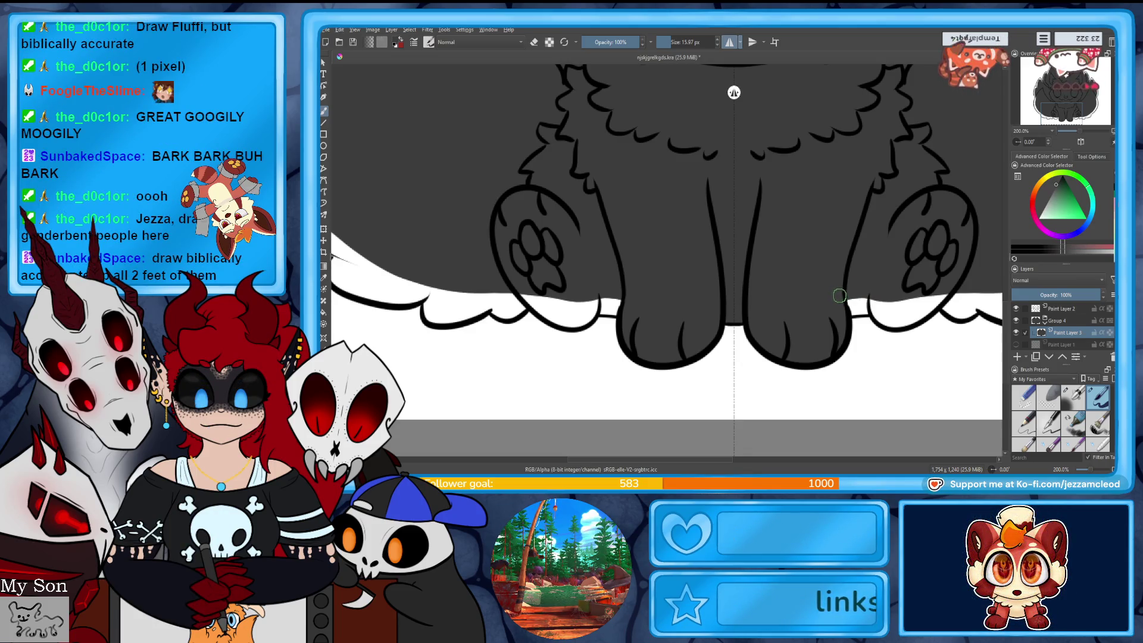
drag(849, 298, 888, 308)
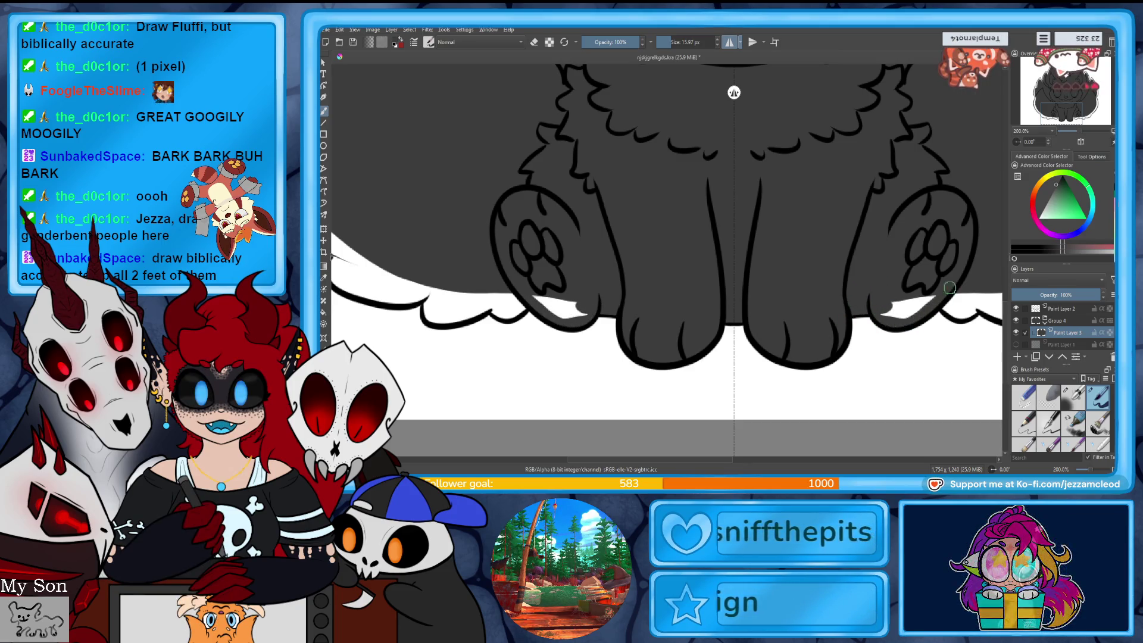
drag(1052, 99, 1065, 132)
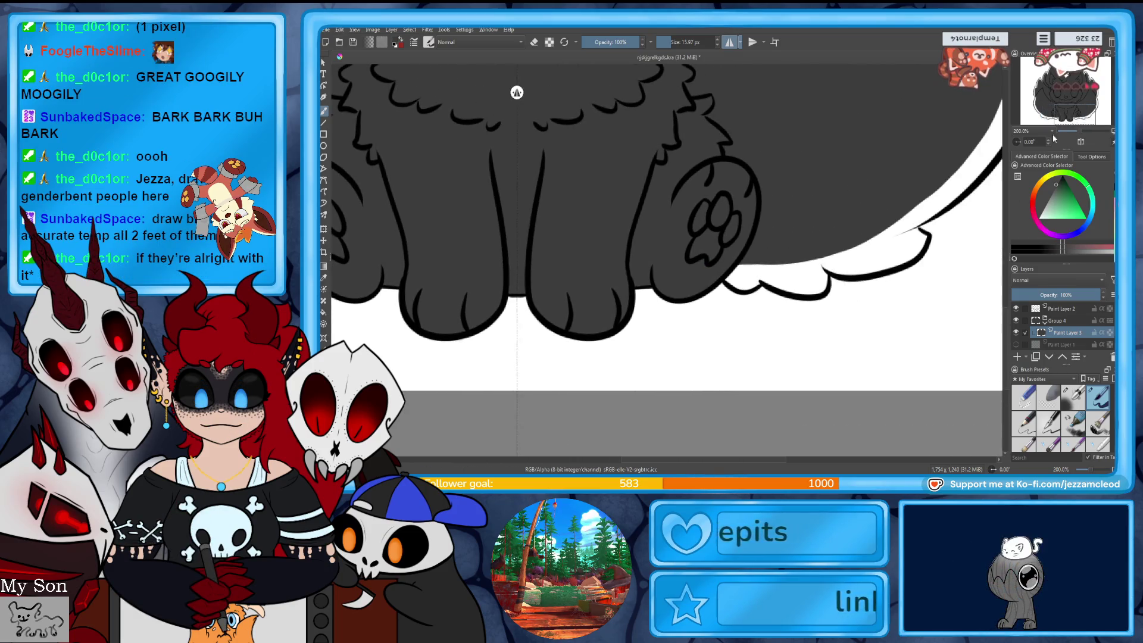
mouse_move(731, 282)
mouse_down()
mouse_move(753, 284)
mouse_move(768, 267)
mouse_move(824, 271)
mouse_move(816, 256)
mouse_move(798, 273)
mouse_move(784, 264)
mouse_up()
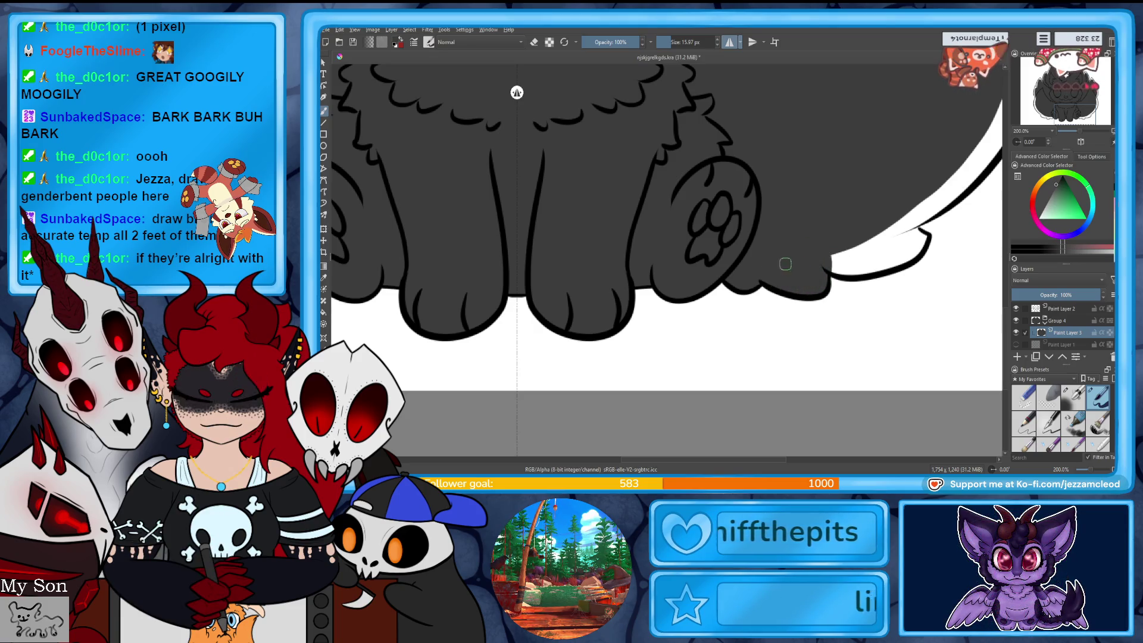
mouse_move(869, 247)
mouse_down()
mouse_move(840, 266)
mouse_move(864, 273)
mouse_move(905, 257)
mouse_up()
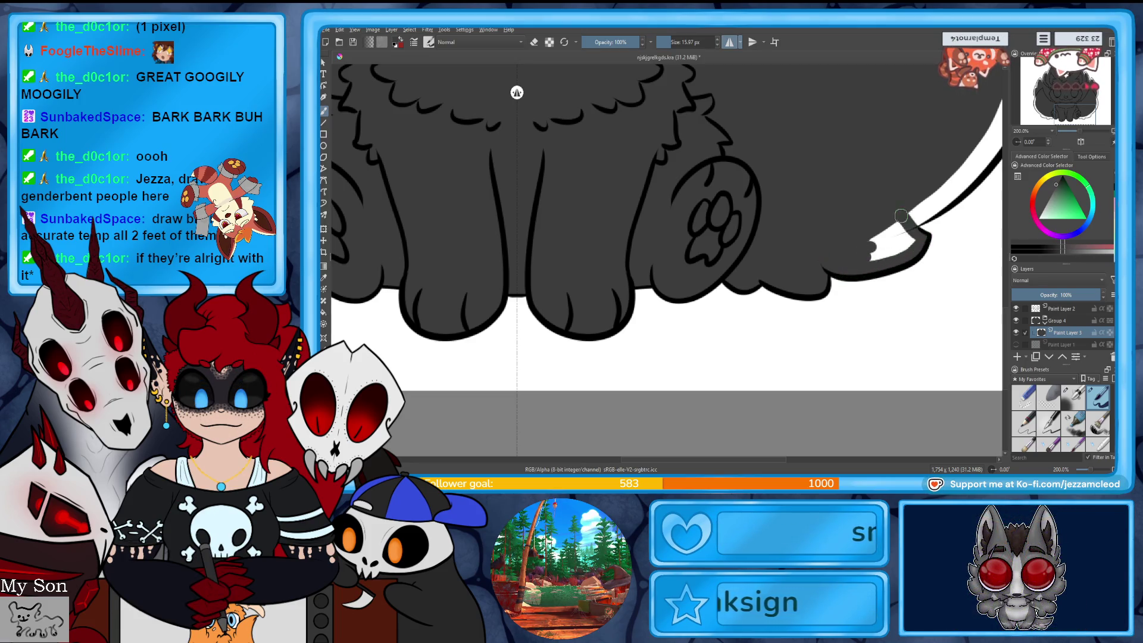
- Fill the white strips along the tail's curve and beside the tail edge near the cheek
mouse_move(1075, 75)
mouse_down()
mouse_move(1079, 109)
mouse_move(1083, 100)
mouse_up()
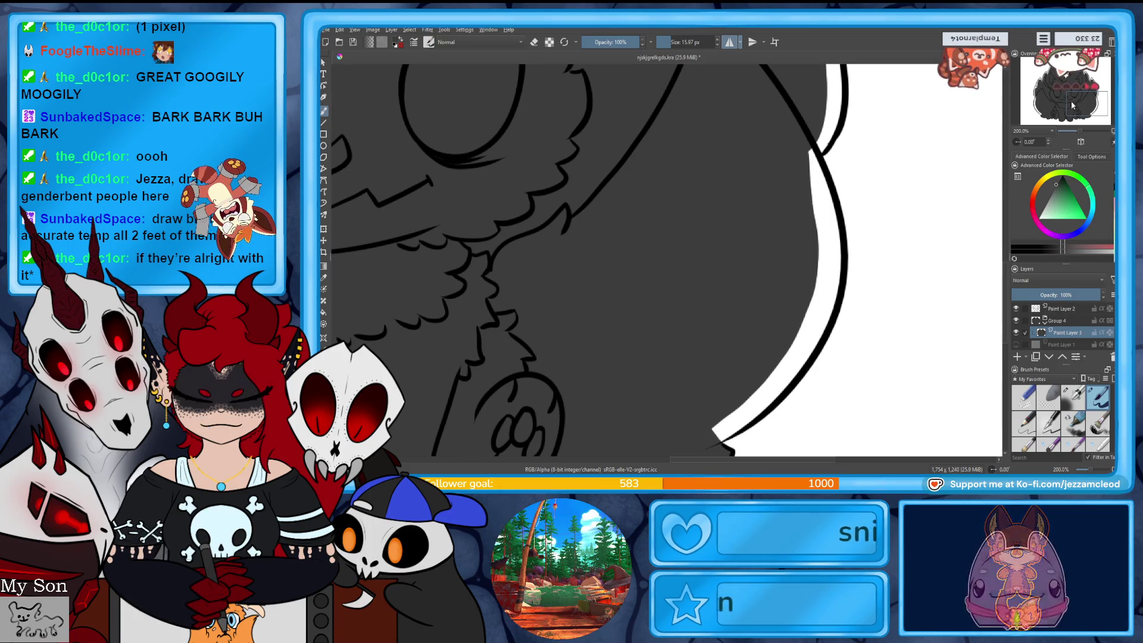
mouse_move(815, 151)
mouse_down()
mouse_move(833, 290)
mouse_move(798, 369)
mouse_up()
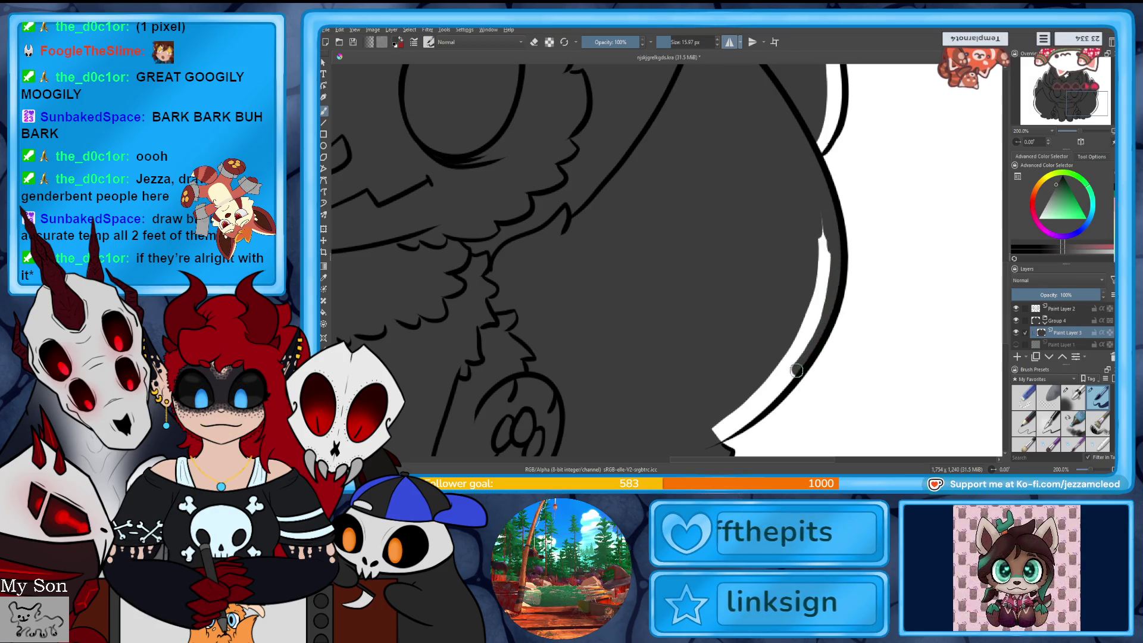
mouse_move(763, 407)
mouse_down()
mouse_move(729, 434)
mouse_move(816, 326)
mouse_up()
mouse_move(715, 427)
mouse_down()
mouse_move(810, 320)
mouse_move(817, 251)
mouse_move(829, 284)
mouse_up()
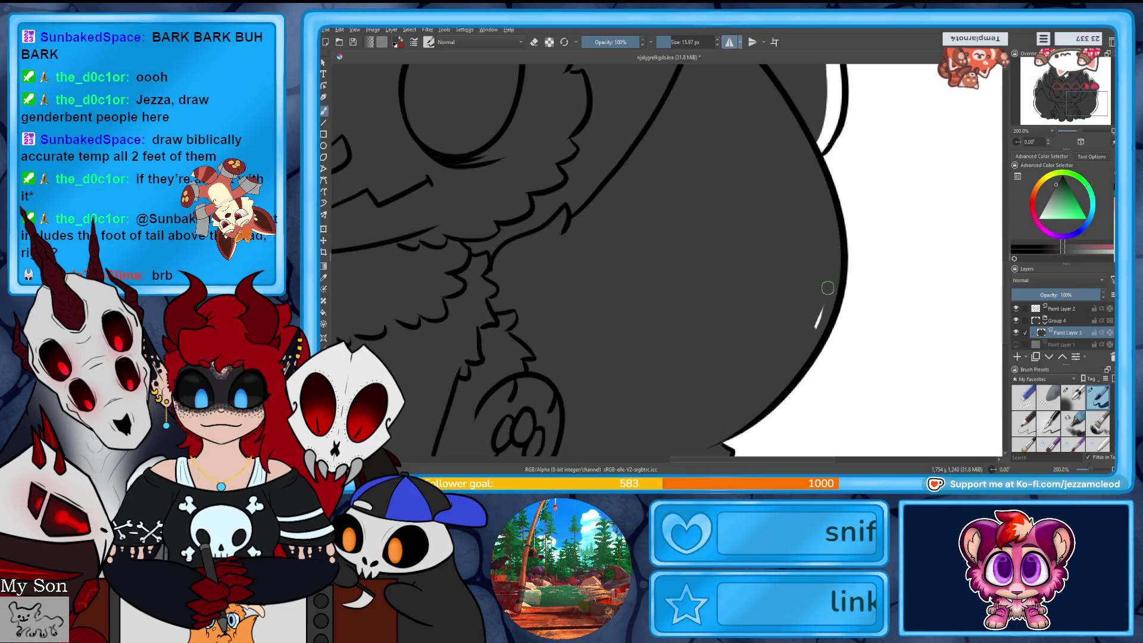
drag(1075, 105, 1076, 97)
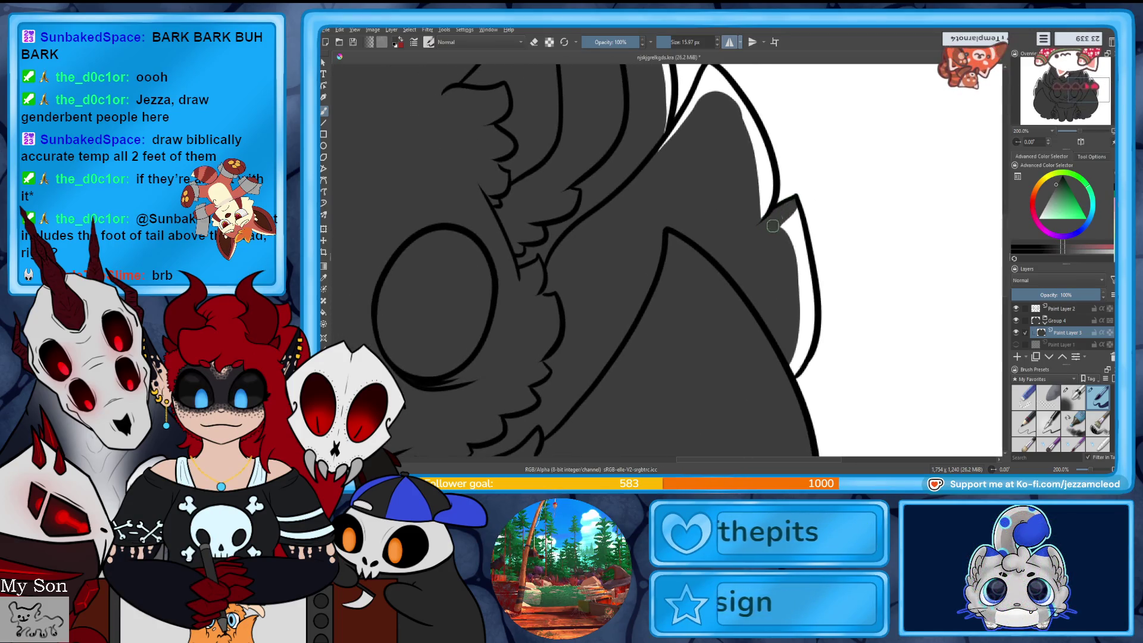
drag(791, 235, 810, 318)
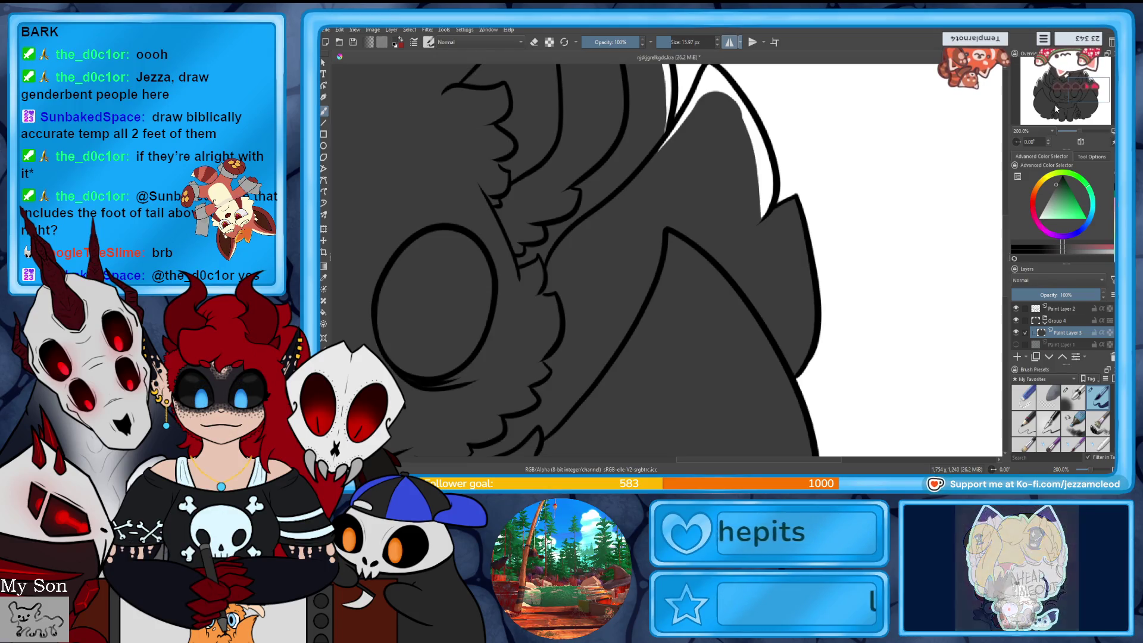
- Fill the white slivers inside and along the upper tail outlines
click(1076, 95)
drag(1076, 95, 1076, 93)
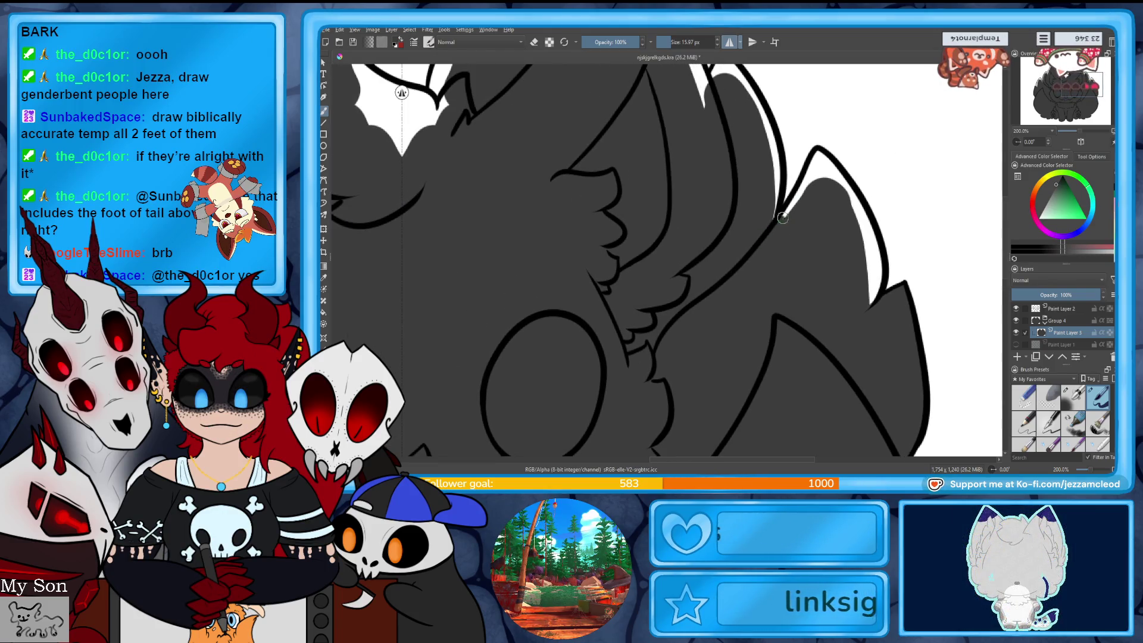
mouse_move(811, 169)
mouse_down()
mouse_move(825, 151)
mouse_move(869, 250)
mouse_up()
drag(855, 198, 873, 289)
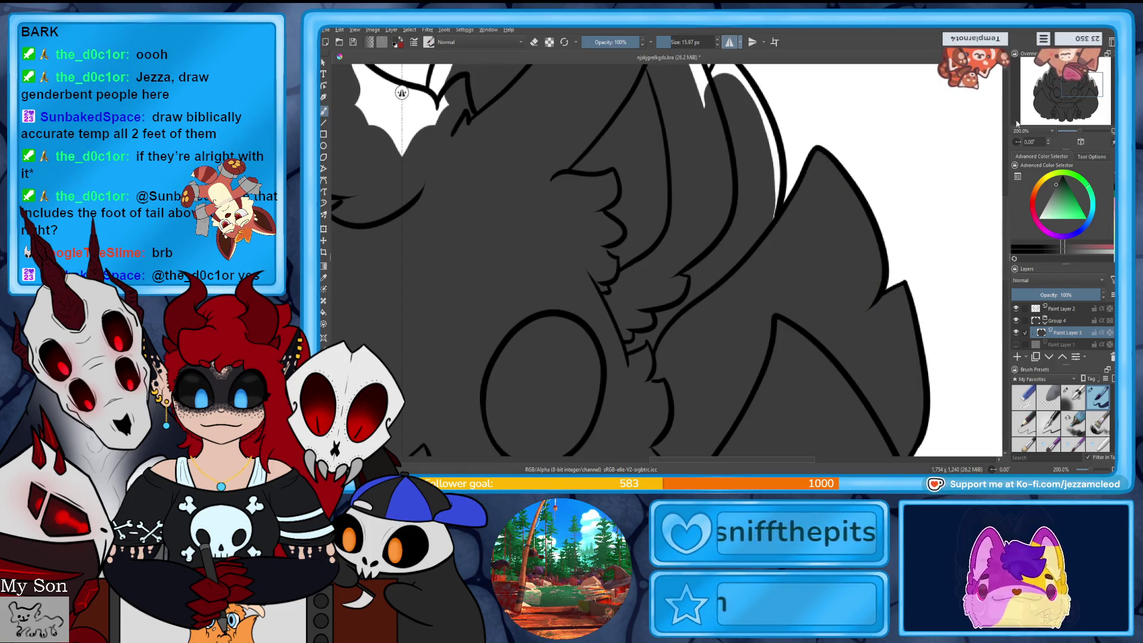
click(1076, 89)
drag(1077, 89, 1075, 85)
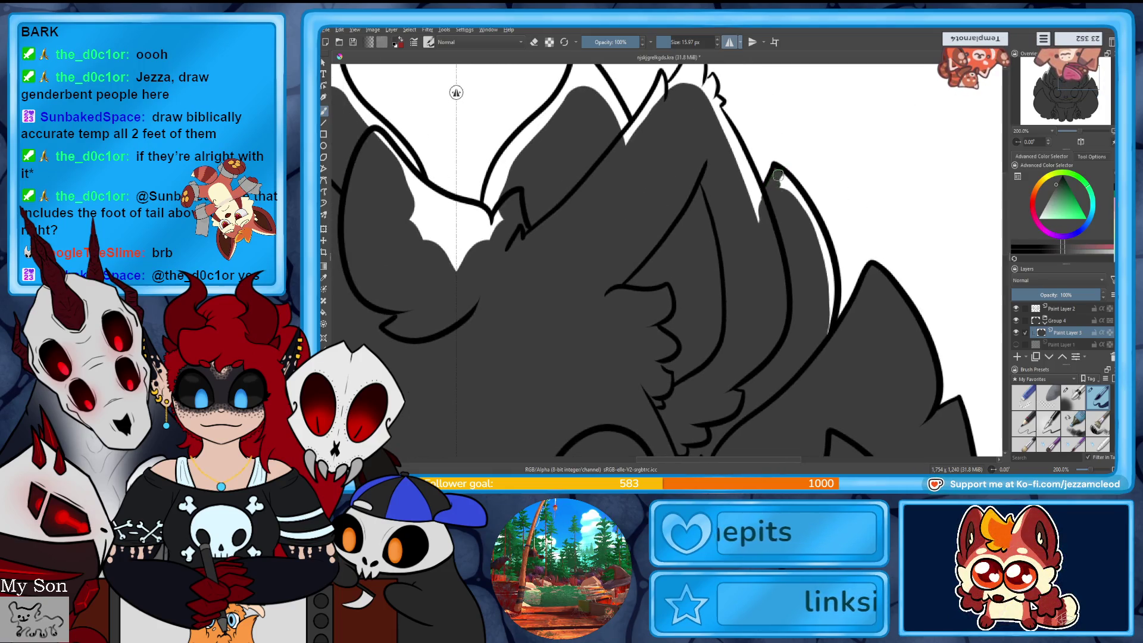
drag(797, 196, 834, 316)
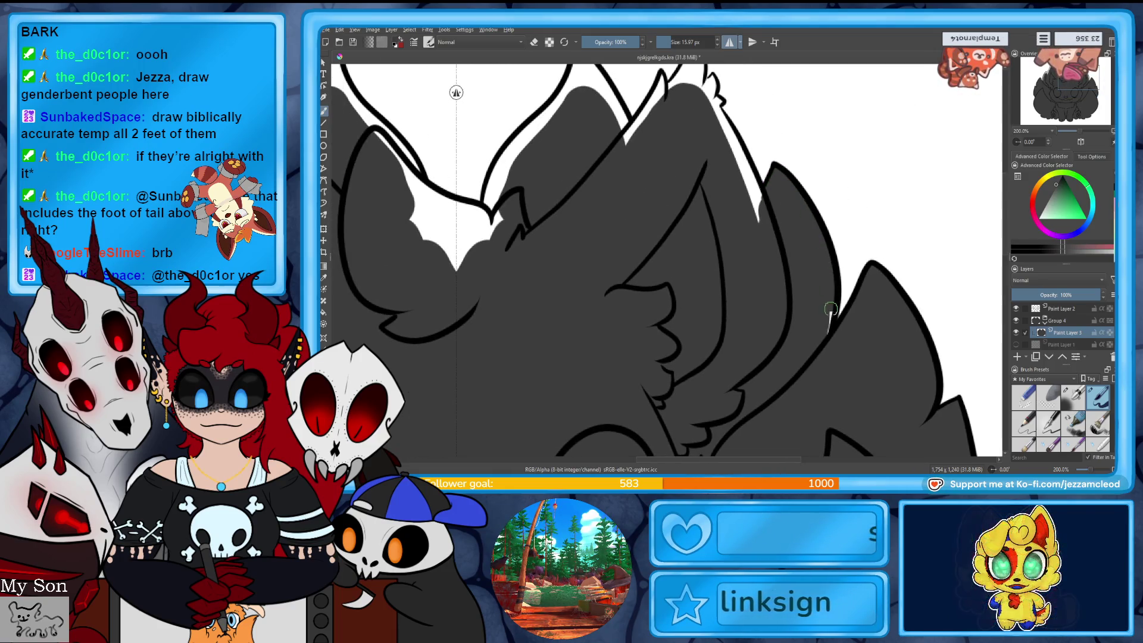
- Fill the white gaps in the right peak's interior, tip and edges, and along the wings' inner edges
drag(1075, 85, 1073, 81)
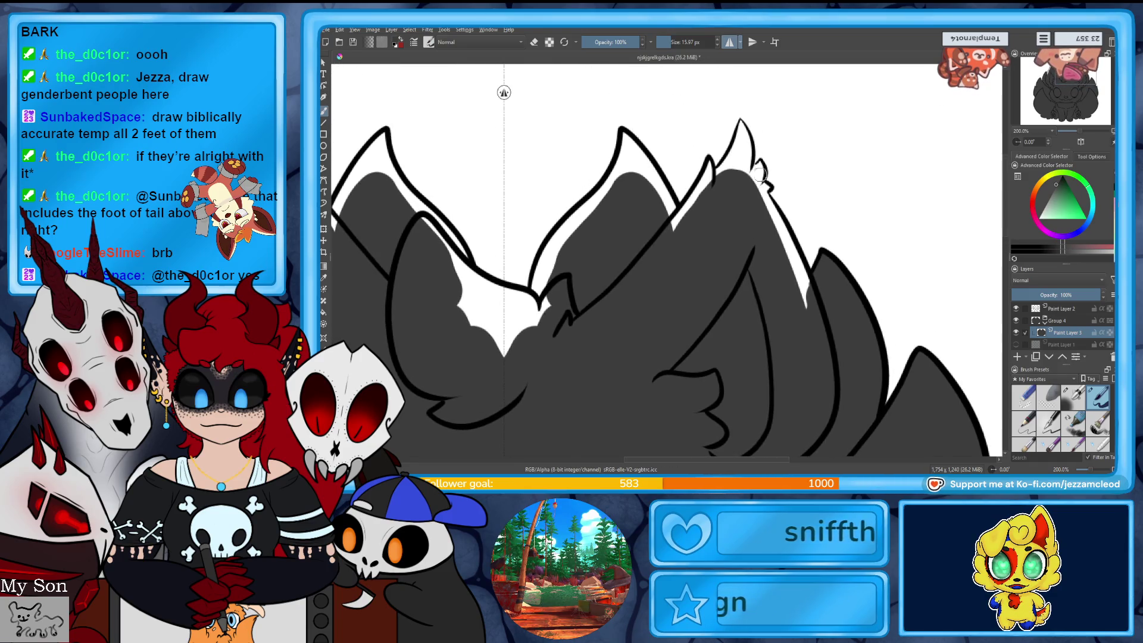
drag(729, 166, 708, 176)
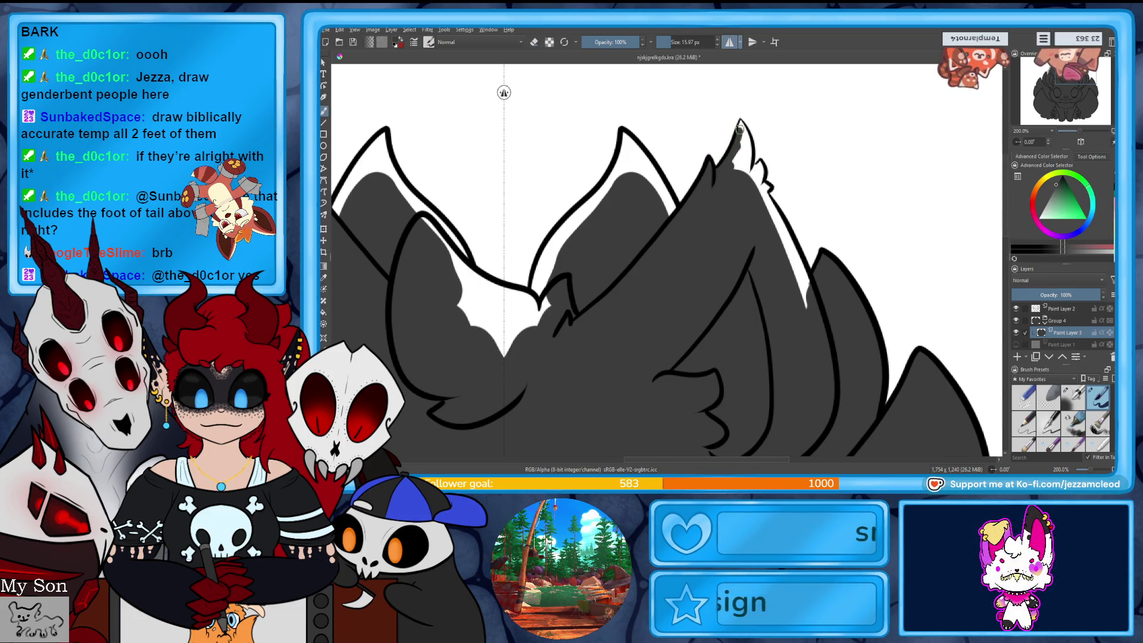
drag(747, 177, 742, 119)
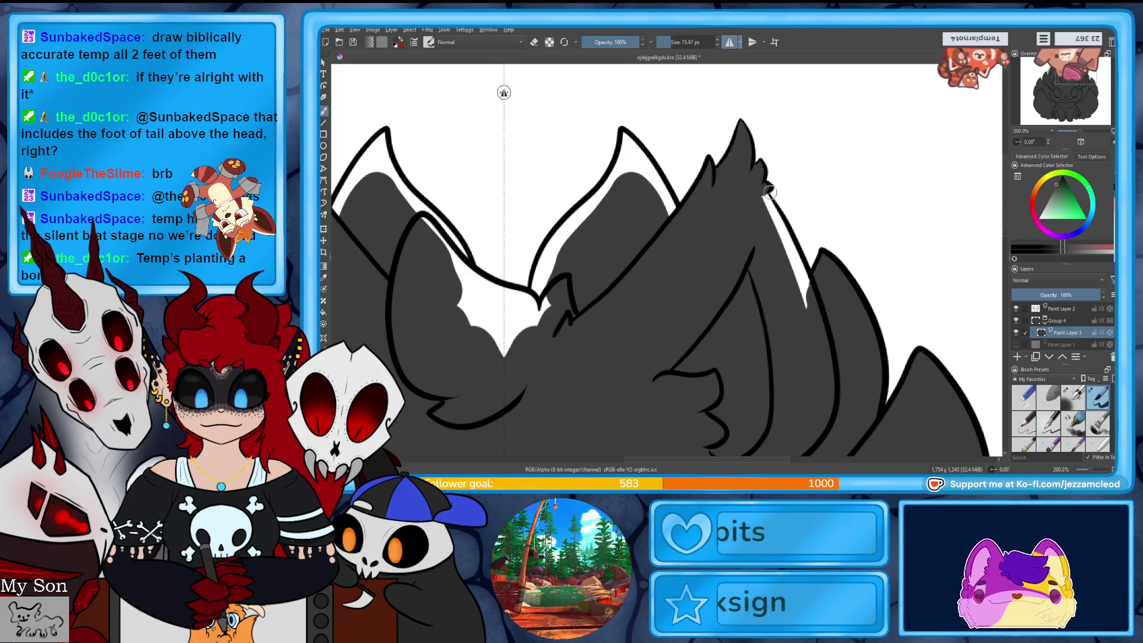
mouse_move(795, 276)
mouse_down()
mouse_move(776, 223)
mouse_move(803, 287)
mouse_up()
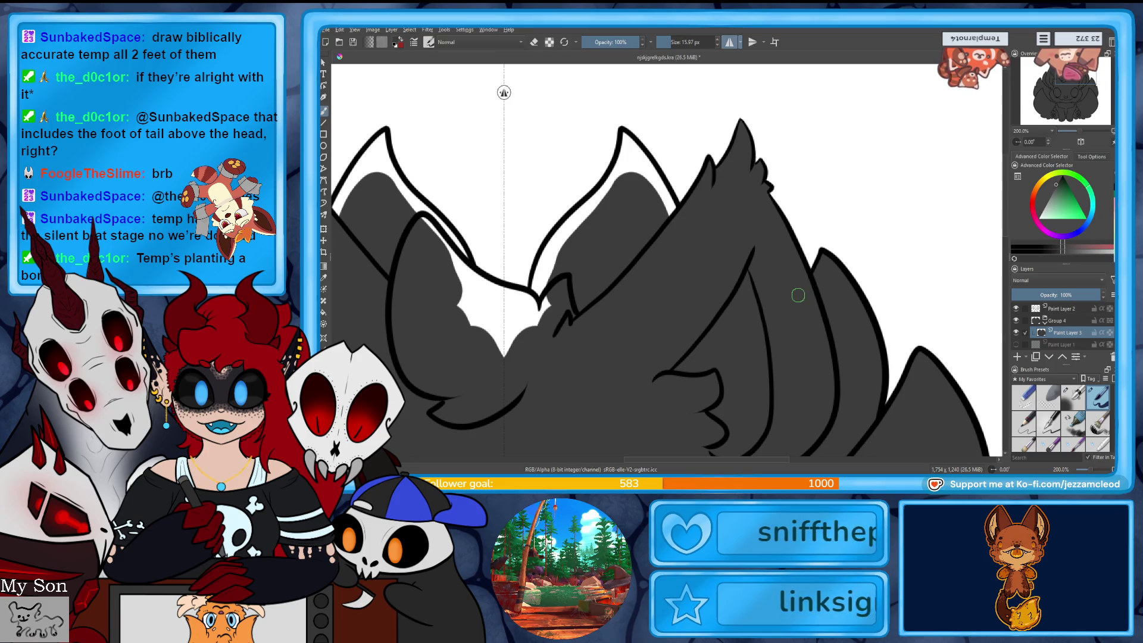
drag(798, 295, 926, 329)
mouse_move(707, 299)
mouse_down()
mouse_move(673, 331)
mouse_move(676, 285)
mouse_move(754, 209)
mouse_move(752, 170)
mouse_up()
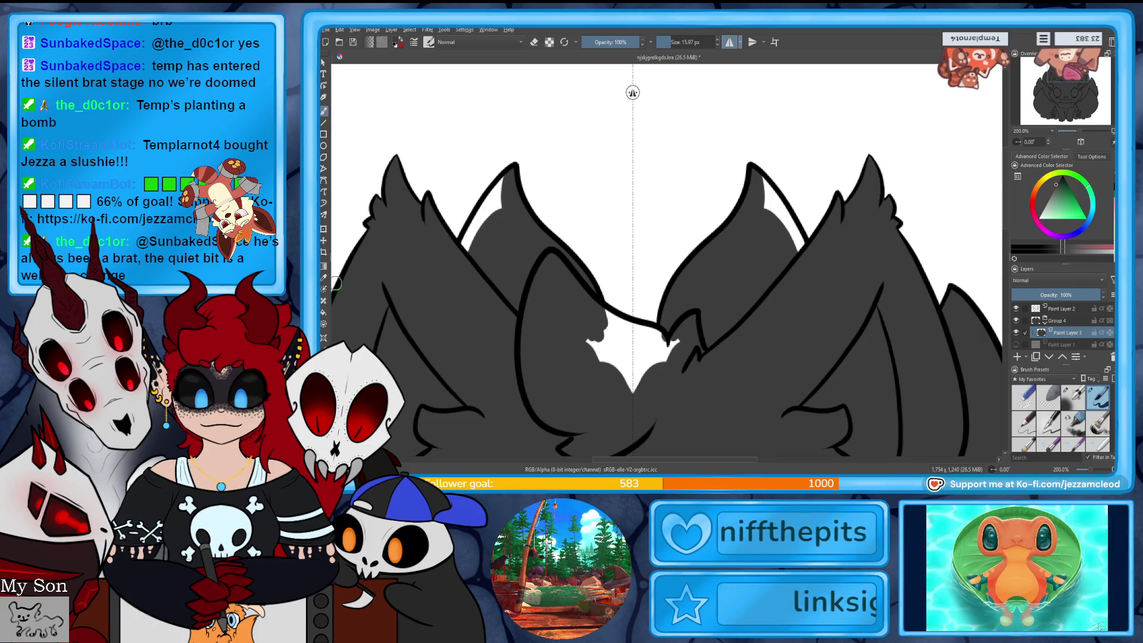
drag(756, 176, 797, 251)
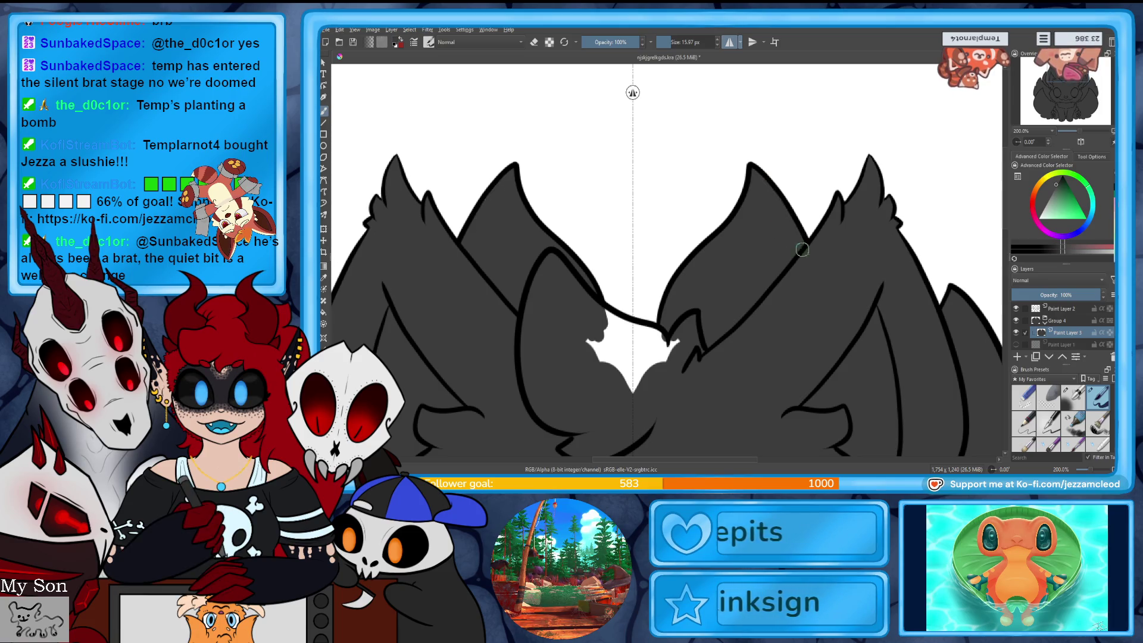
- With mirror off, fill the white area between the wings, zoom out to 50% and select the silhouette
click(735, 43)
drag(630, 384, 620, 395)
mouse_move(667, 351)
mouse_down()
mouse_move(625, 364)
mouse_move(601, 313)
mouse_move(625, 322)
mouse_move(643, 355)
mouse_move(599, 358)
mouse_up()
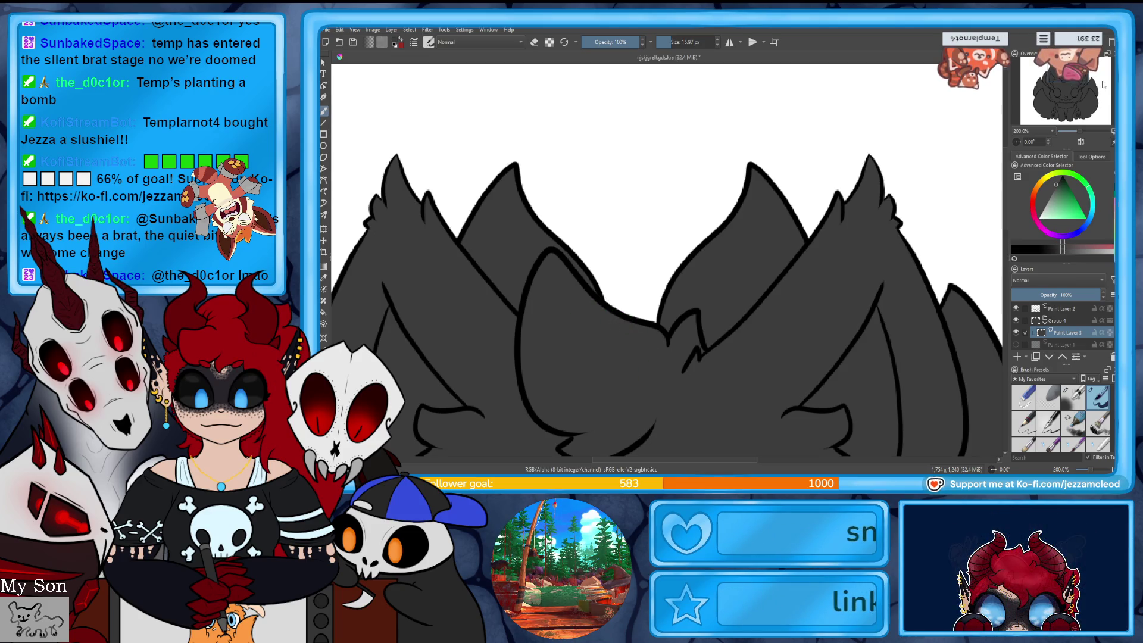
key(minus)
key(minus)
key(minus)
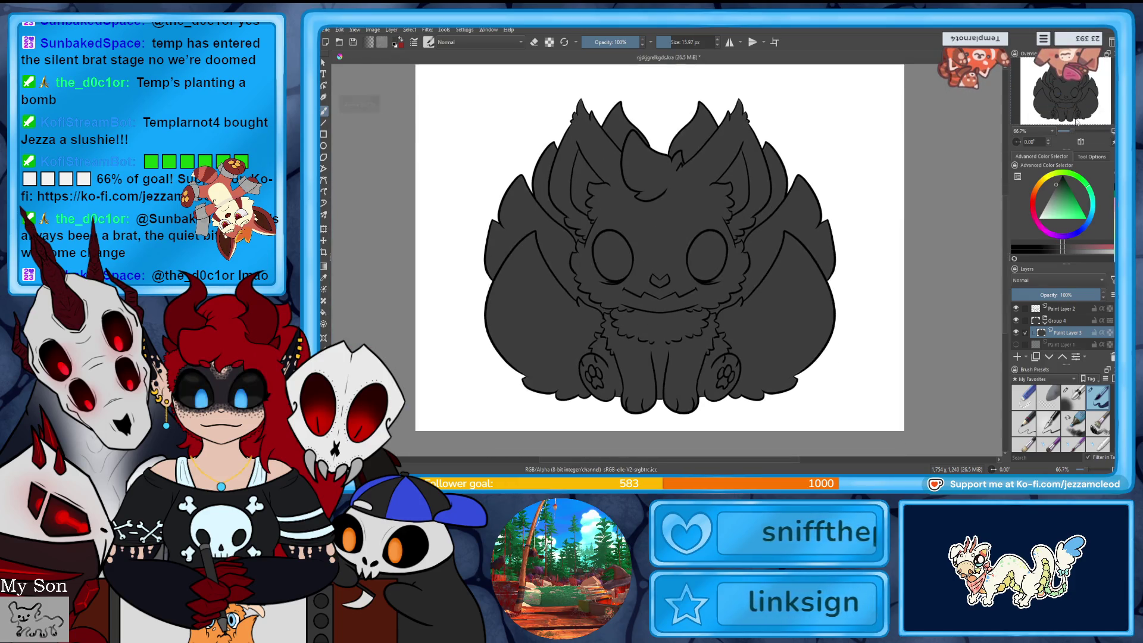
key(minus)
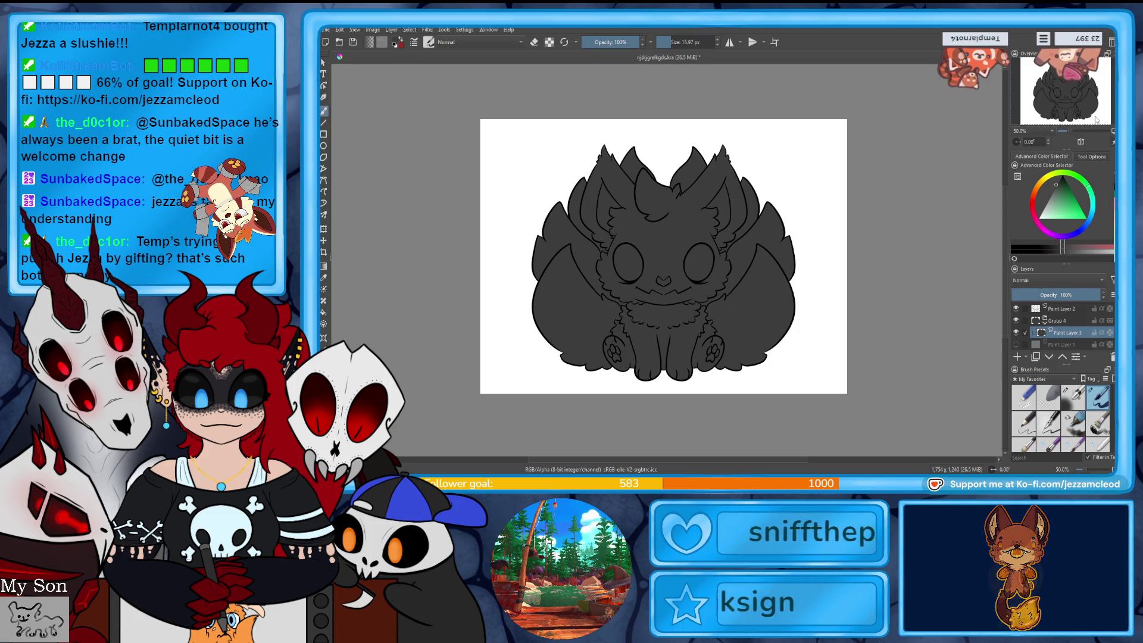
click(652, 342)
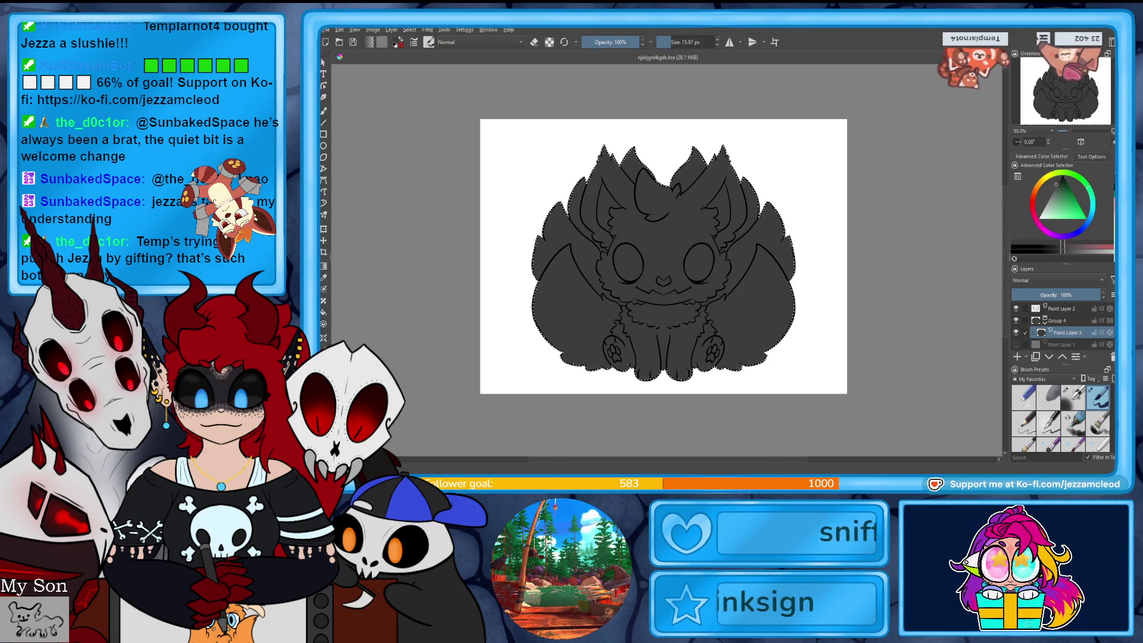
- Close the current document and open Stance Base.kra from Recent Images
key(ctrl+w)
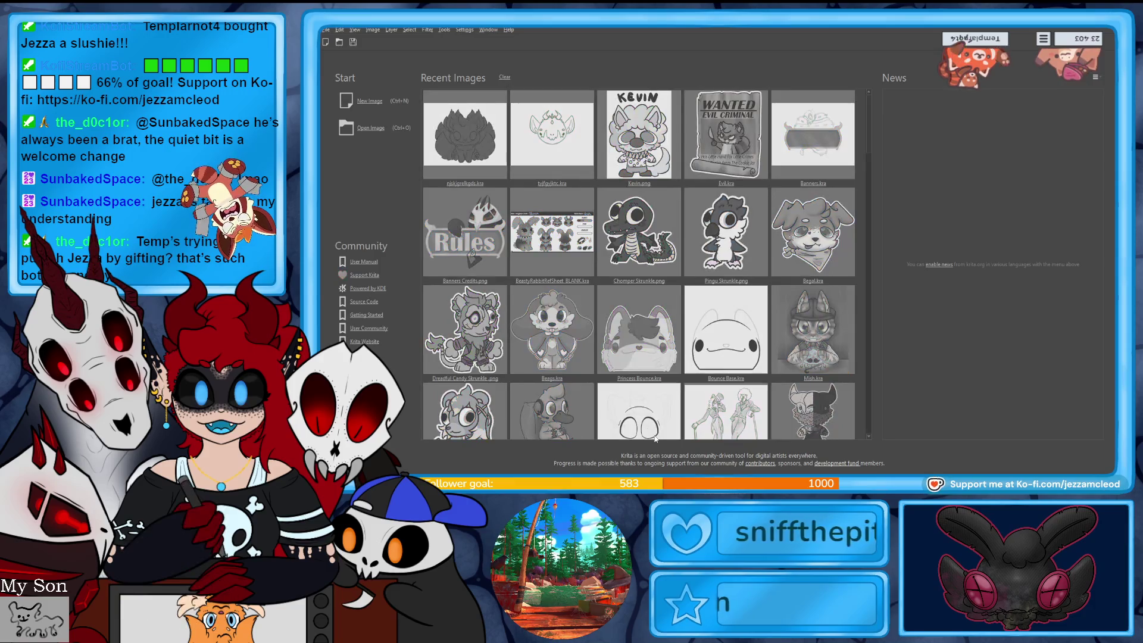
click(639, 411)
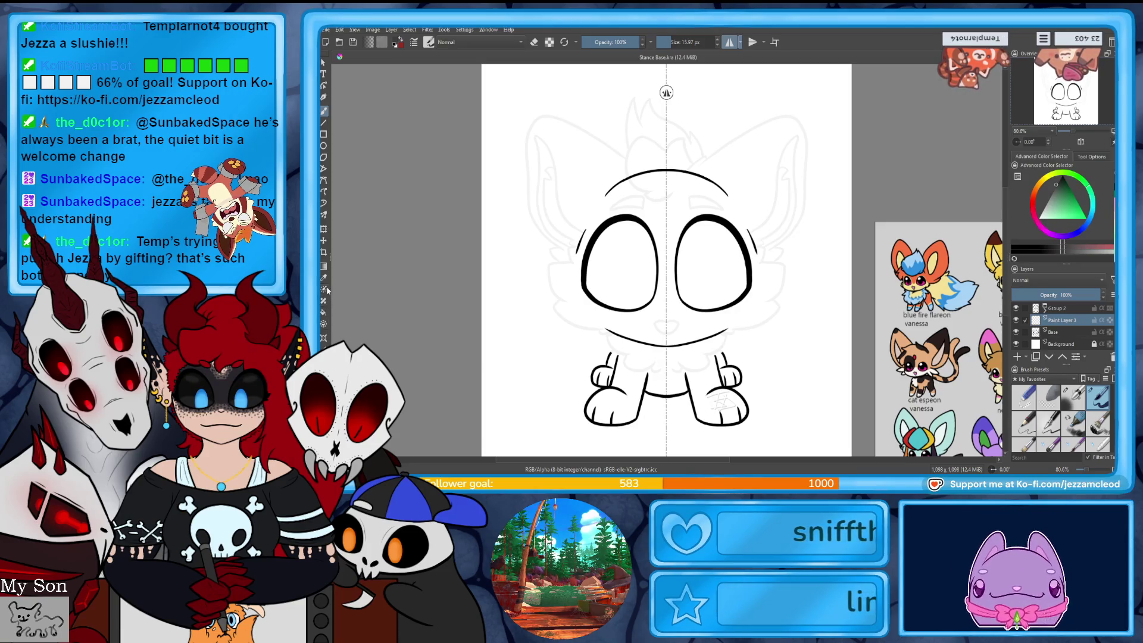
- Delete the old reference sheet beside the canvas and save the Stance Base document
click(929, 357)
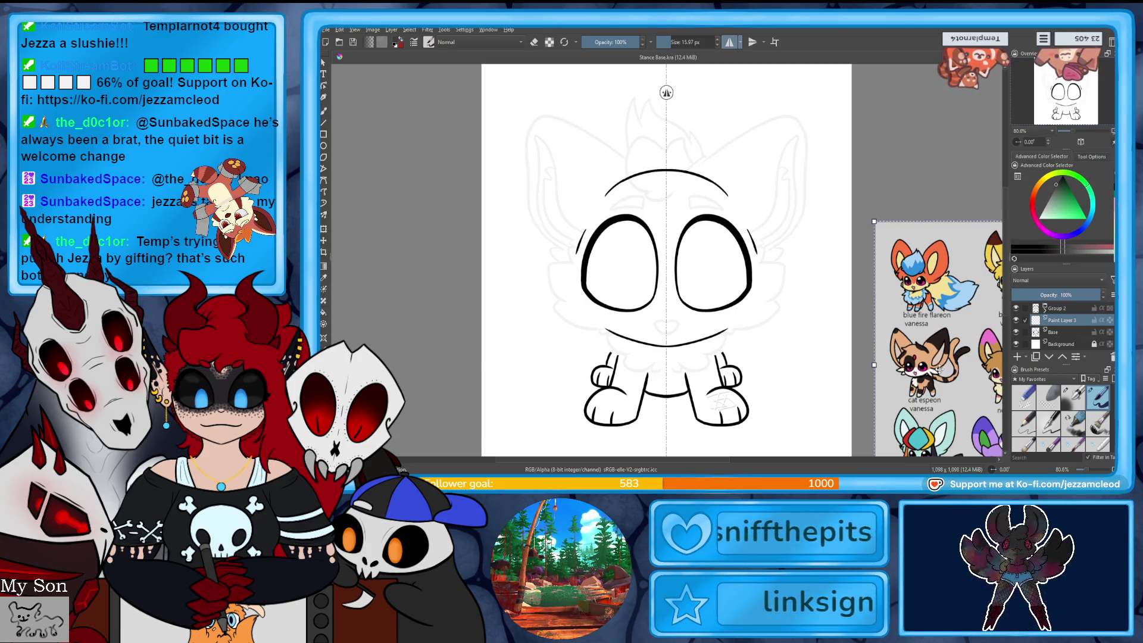
key(Delete)
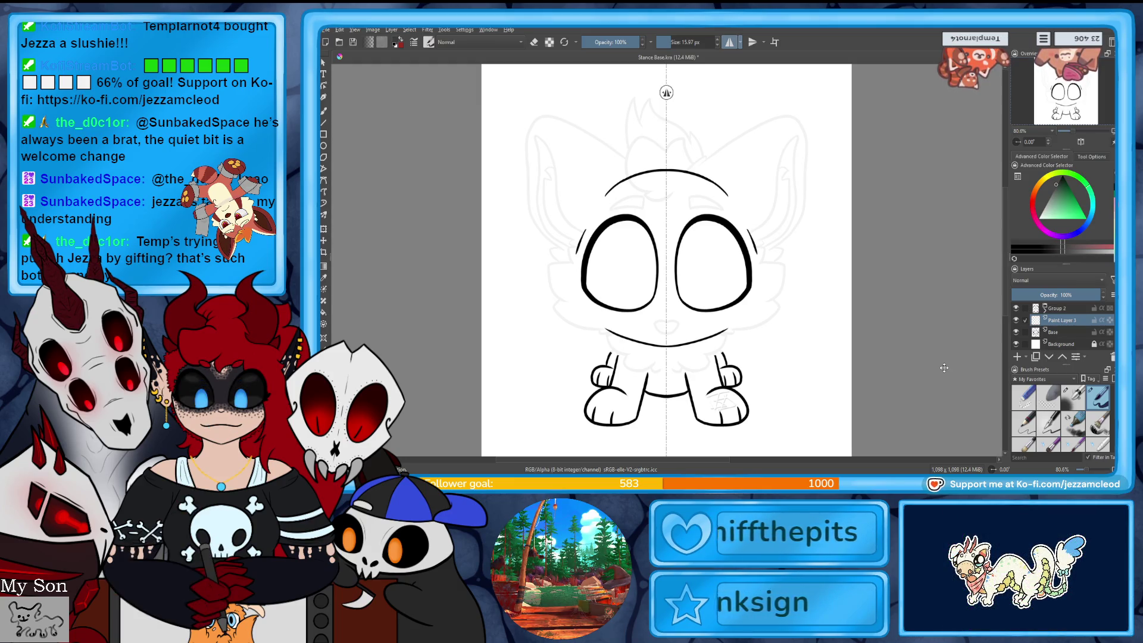
key(ctrl+s)
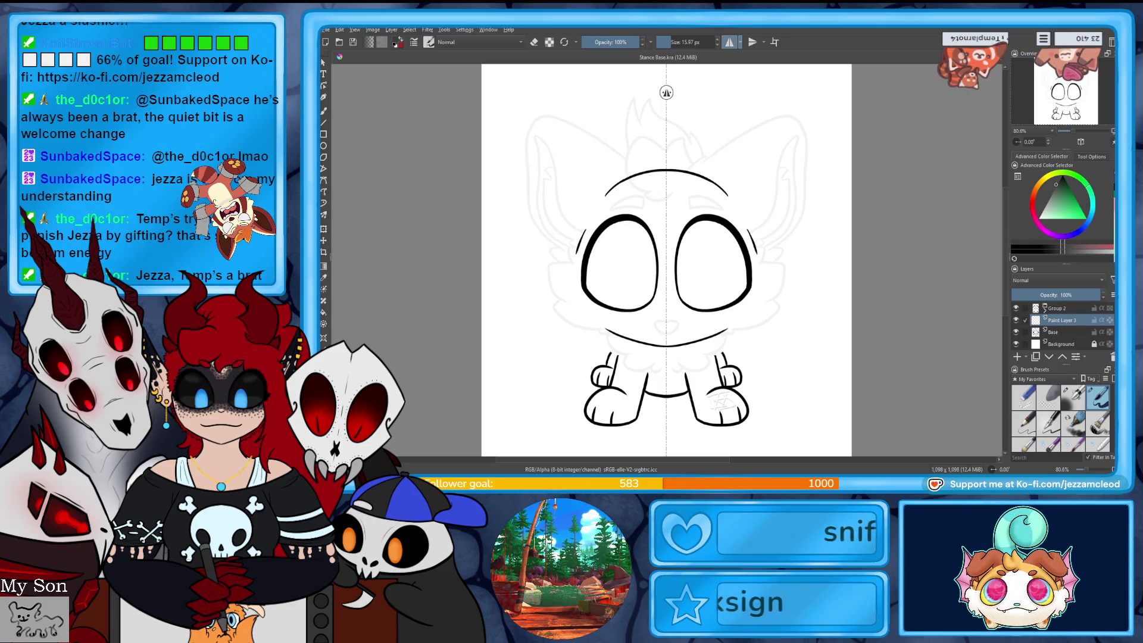
- Insert the purple cat picture as a reference image, shrunk and positioned to the right of the template
drag(324, 167, 635, 213)
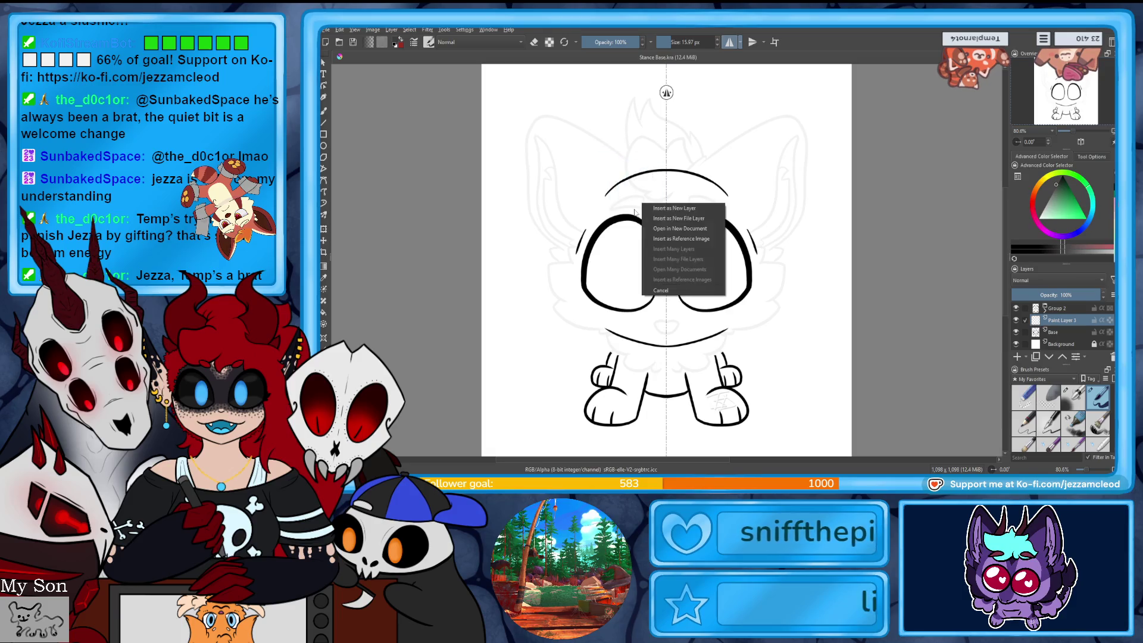
click(668, 238)
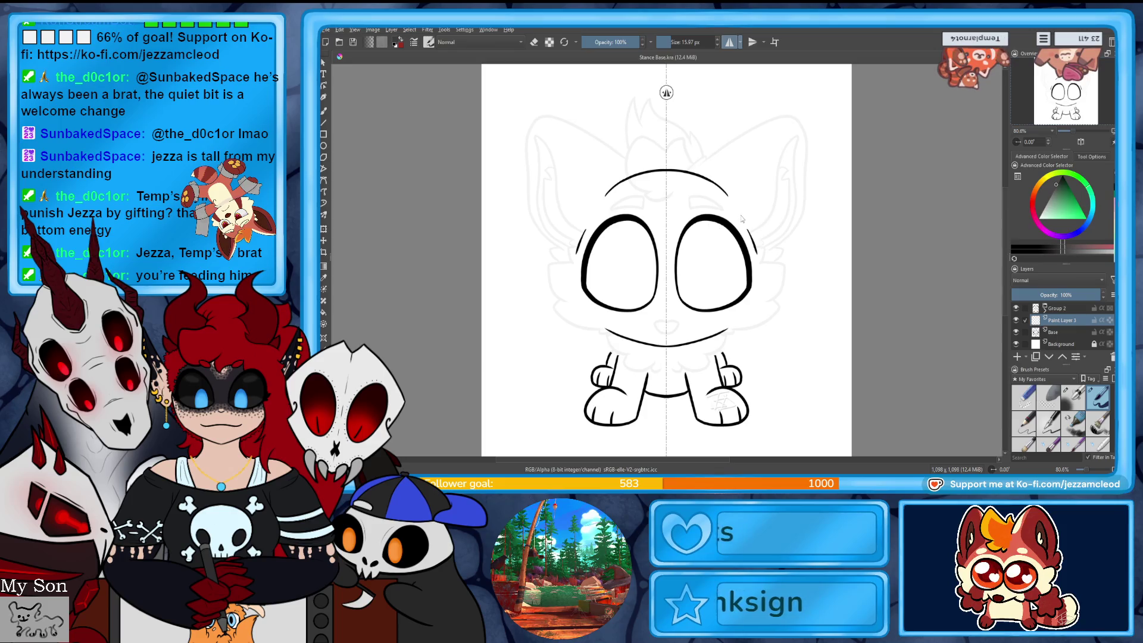
mouse_move(756, 246)
mouse_down()
mouse_move(731, 163)
mouse_move(828, 152)
mouse_up()
mouse_move(709, 430)
mouse_down()
mouse_move(821, 286)
mouse_move(857, 301)
mouse_move(792, 257)
mouse_move(919, 283)
mouse_up()
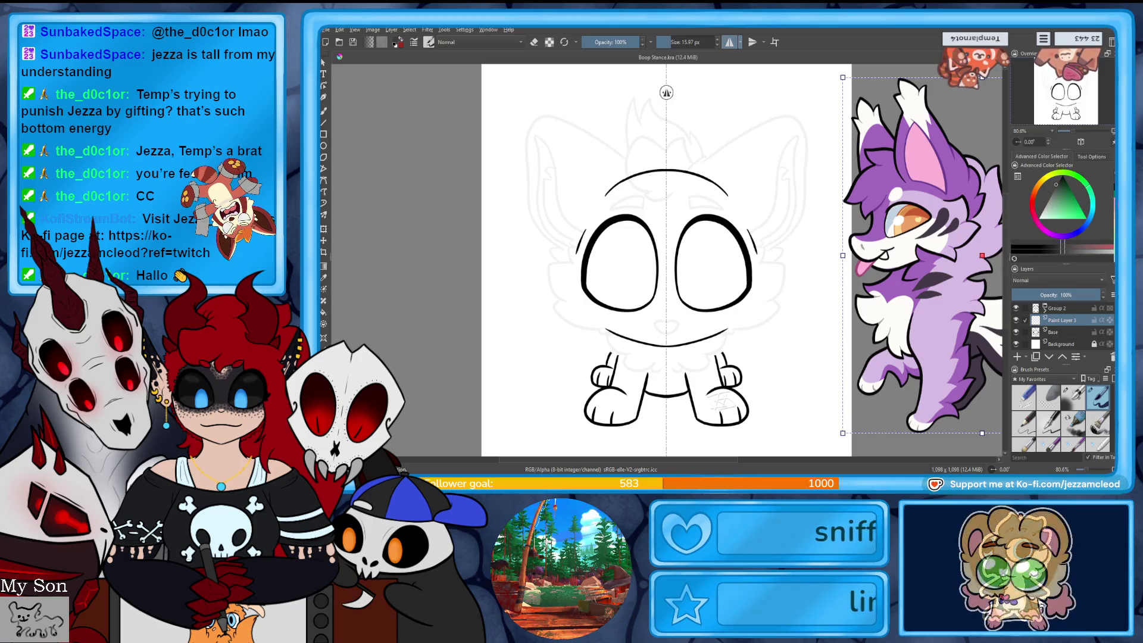
drag(905, 305, 882, 310)
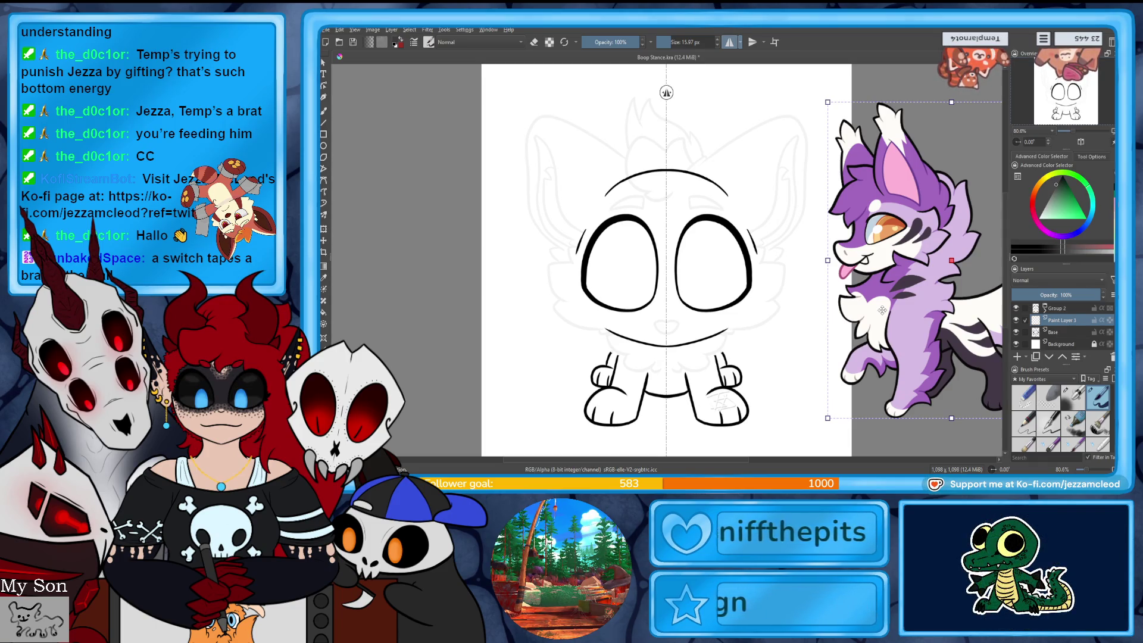
drag(883, 310, 936, 332)
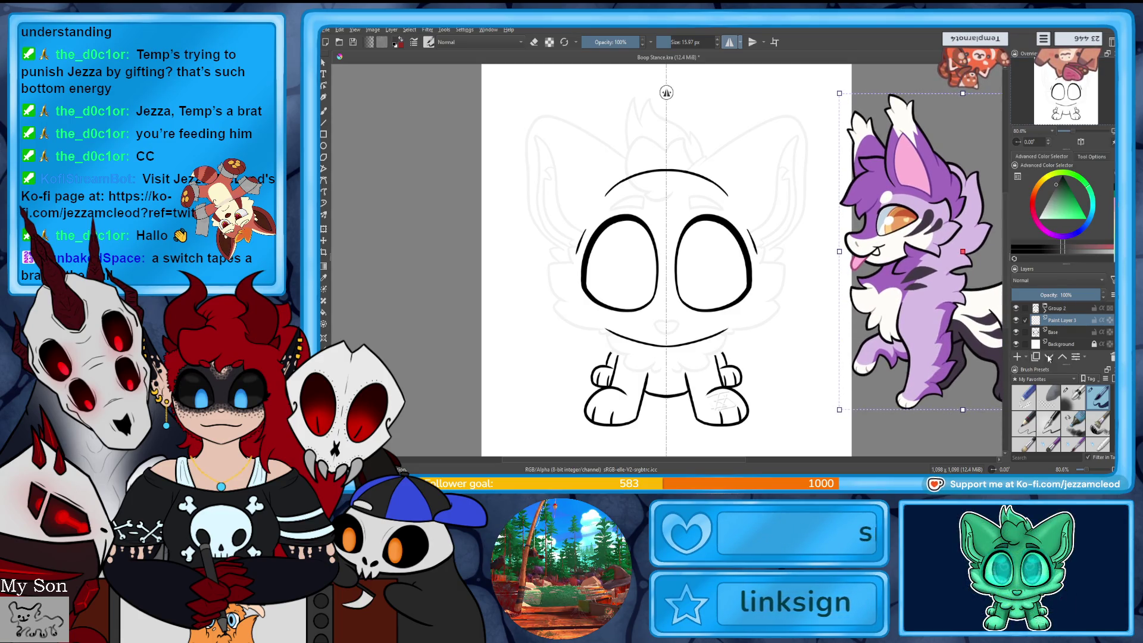
click(1074, 403)
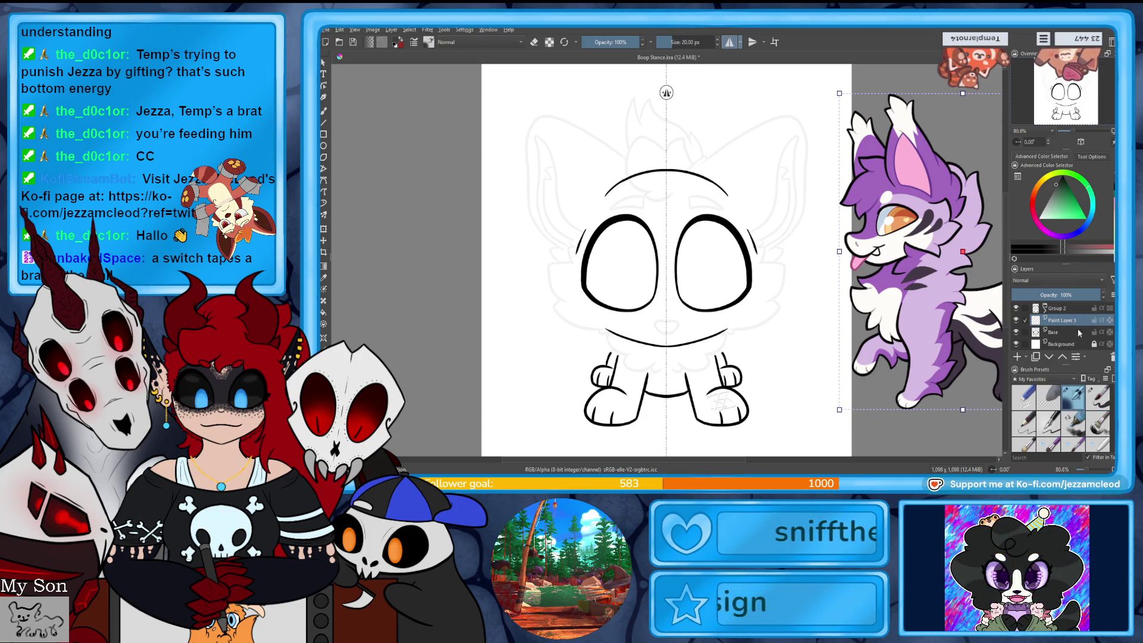
- Set the freehand brush to 15 px and sketch a first pass of the tall mirrored ears
click(325, 113)
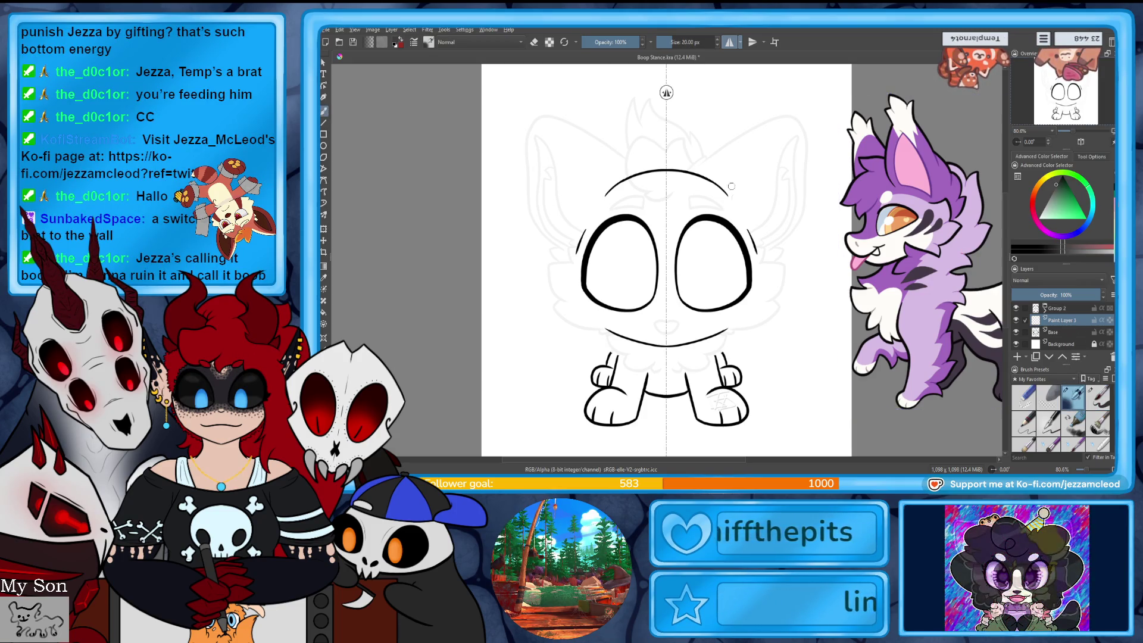
click(717, 47)
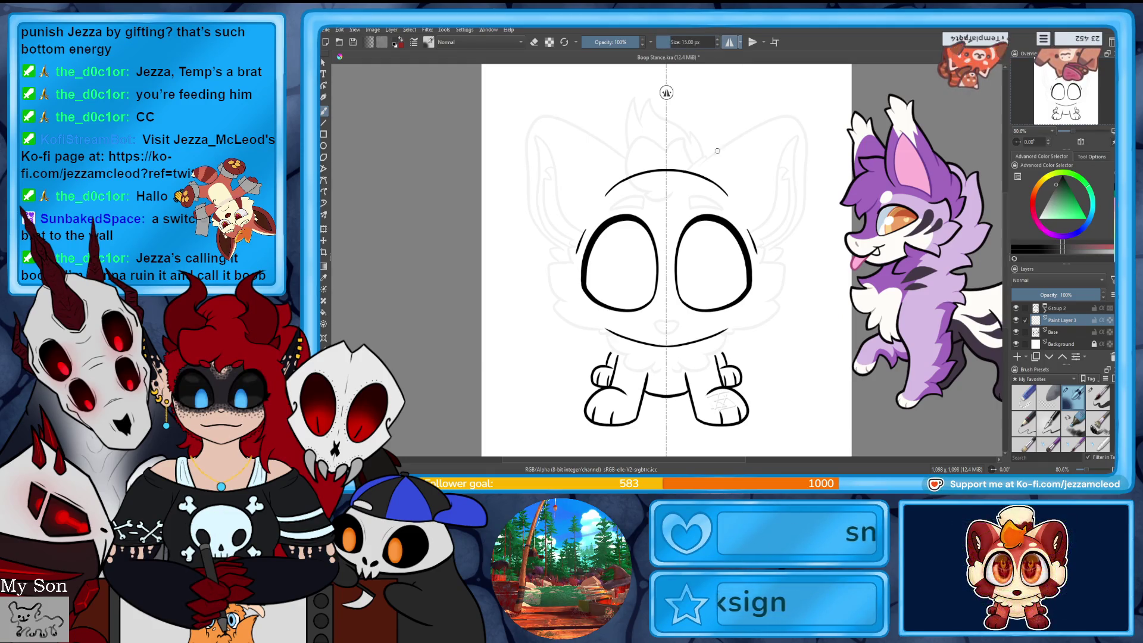
key(ctrl+z)
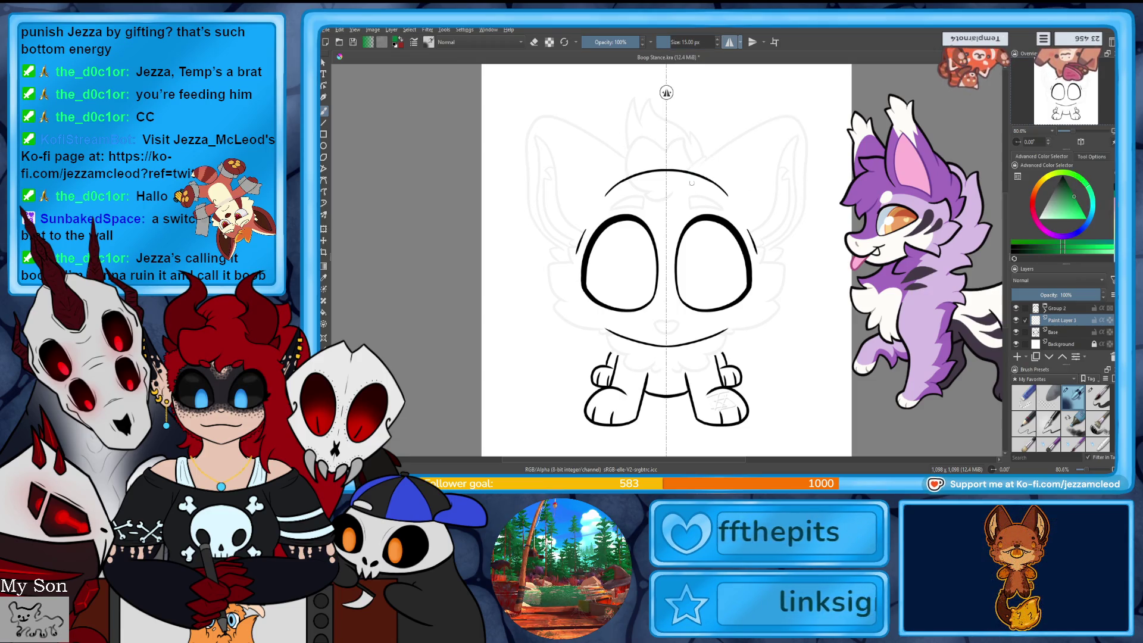
drag(709, 119, 789, 263)
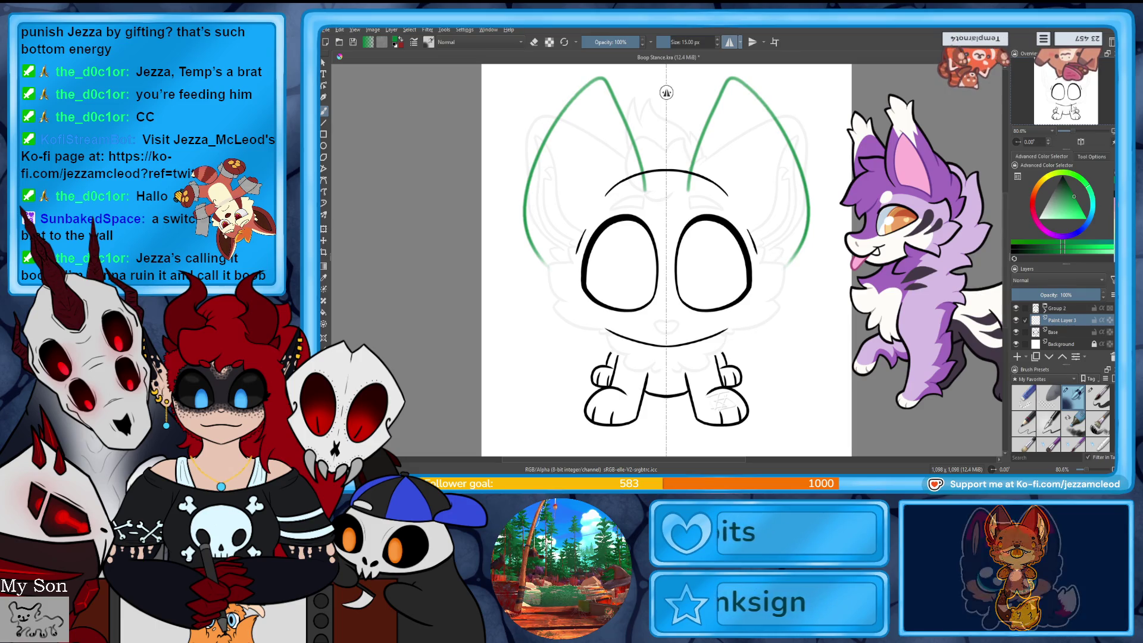
scroll(695, 224, up, 1)
key(ctrl+z)
- Redraw the mirrored ear outlines rising from the head and add fur tufts at both tips
drag(692, 224, 756, 144)
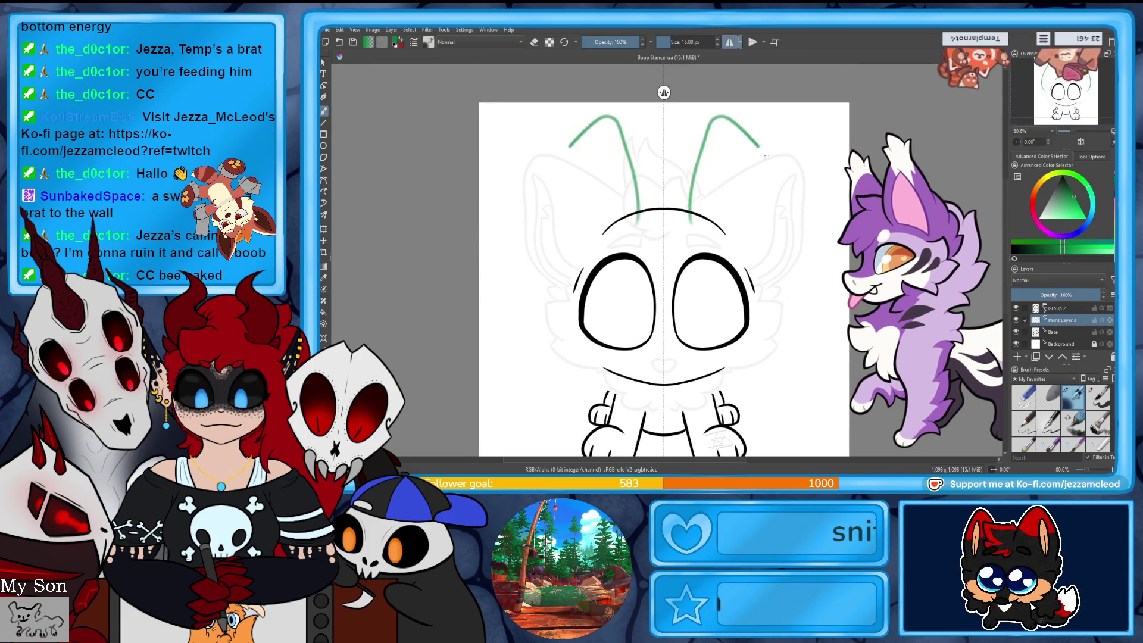
key(ctrl+z)
drag(691, 205, 781, 280)
key(ctrl+z)
drag(692, 208, 711, 124)
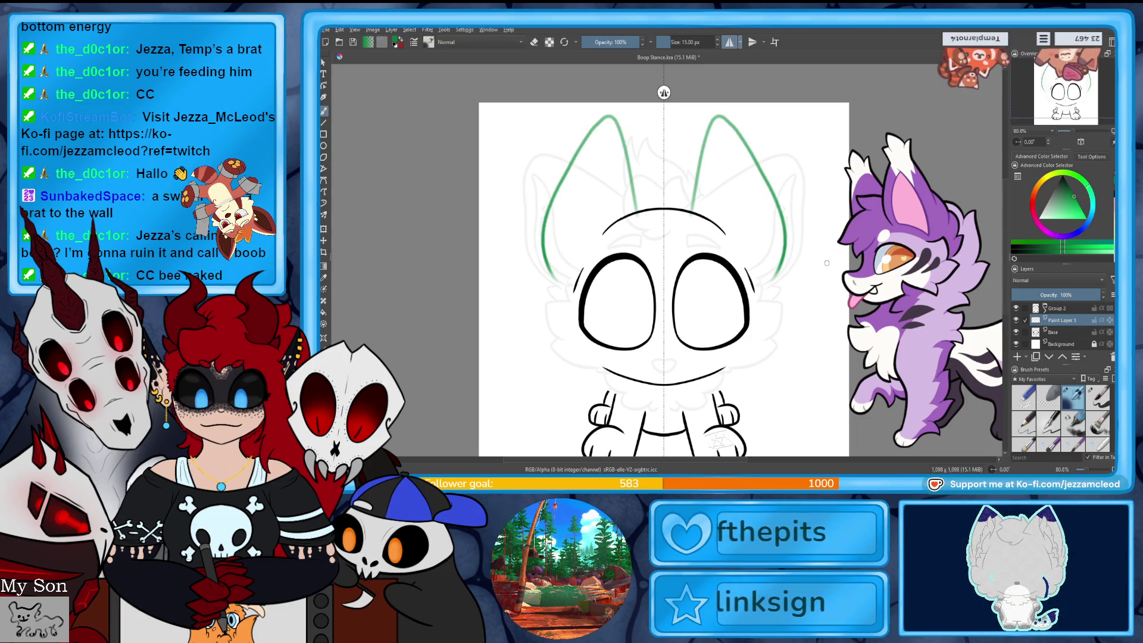
drag(709, 126, 717, 109)
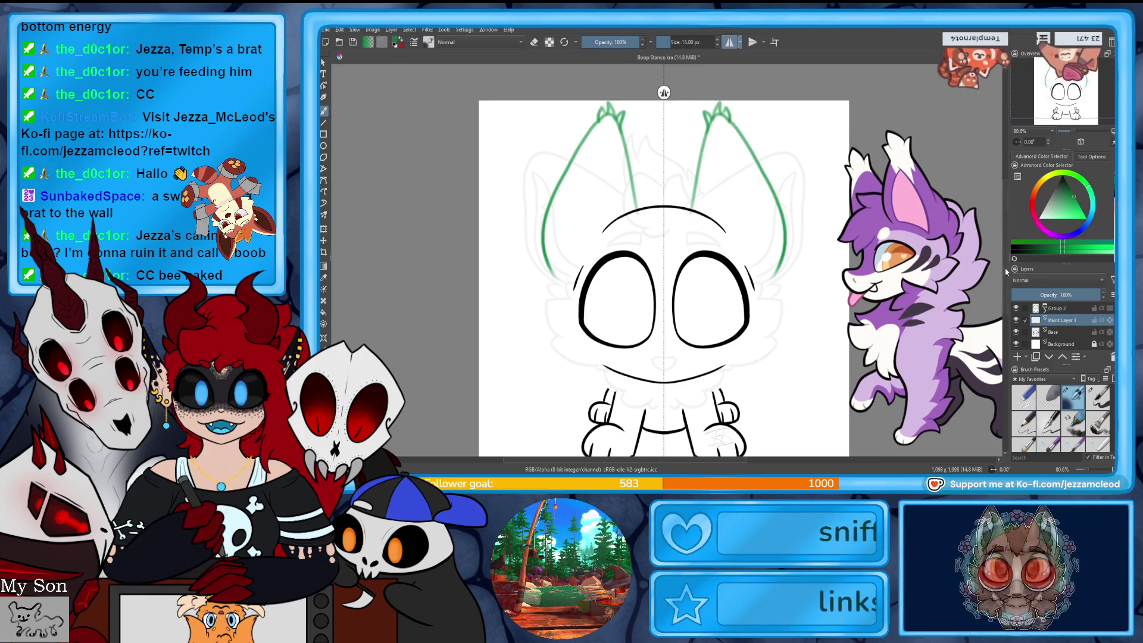
- Adjust the green ear sketch with the Transform tool and apply it
scroll(664, 268, down, 1)
key(ctrl+t)
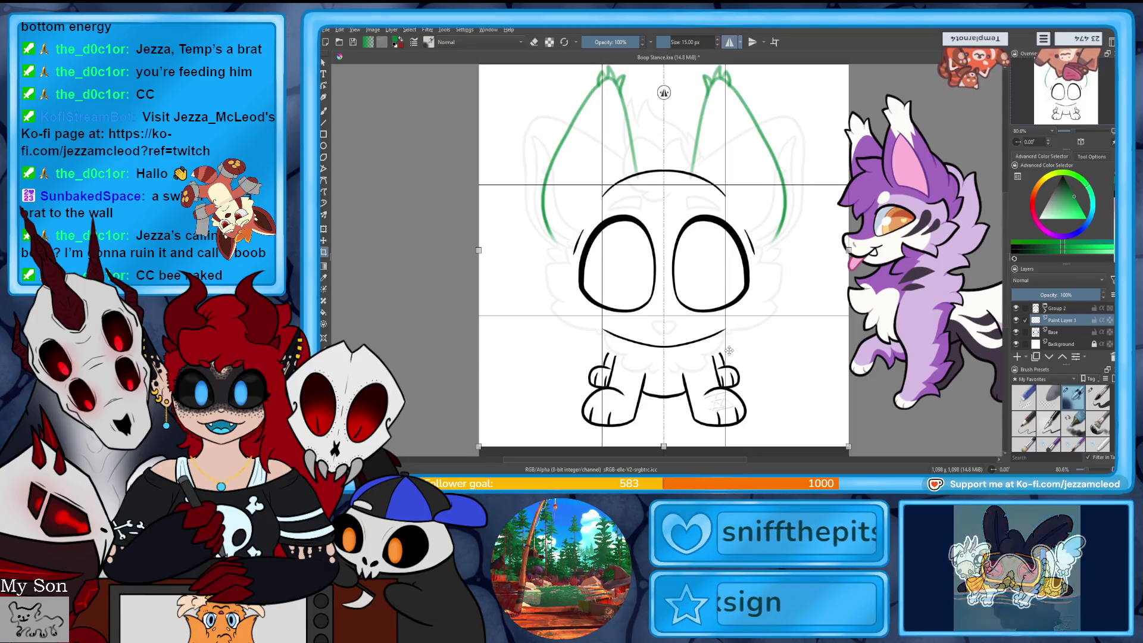
scroll(664, 256, up, 4)
key(Return)
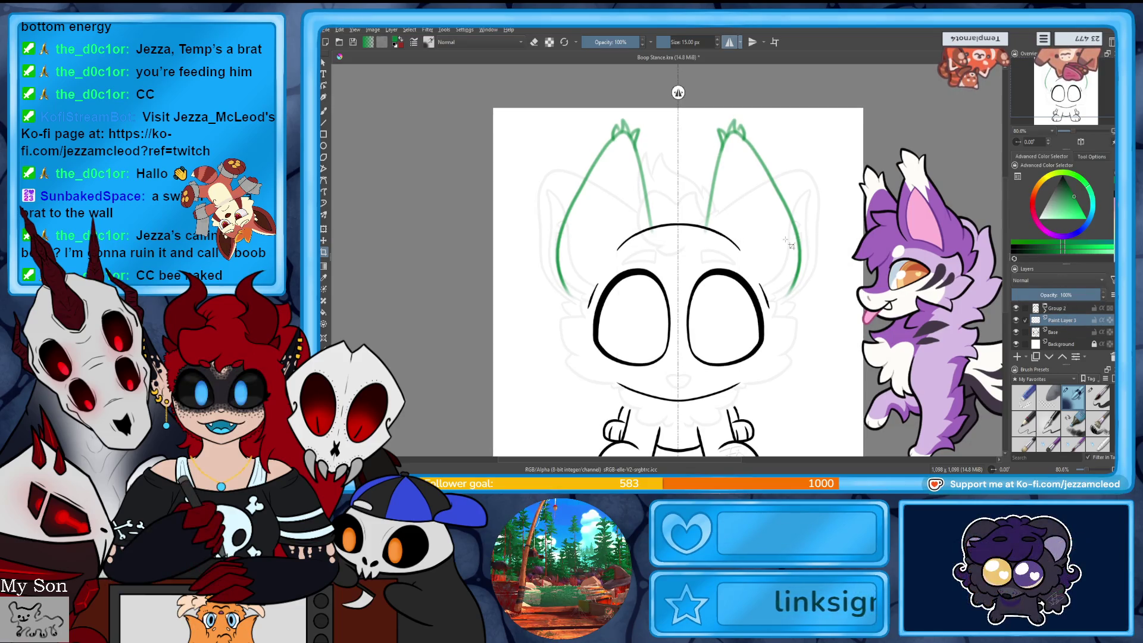
- Return to the freehand brush and centre the view on the head sketch
click(324, 112)
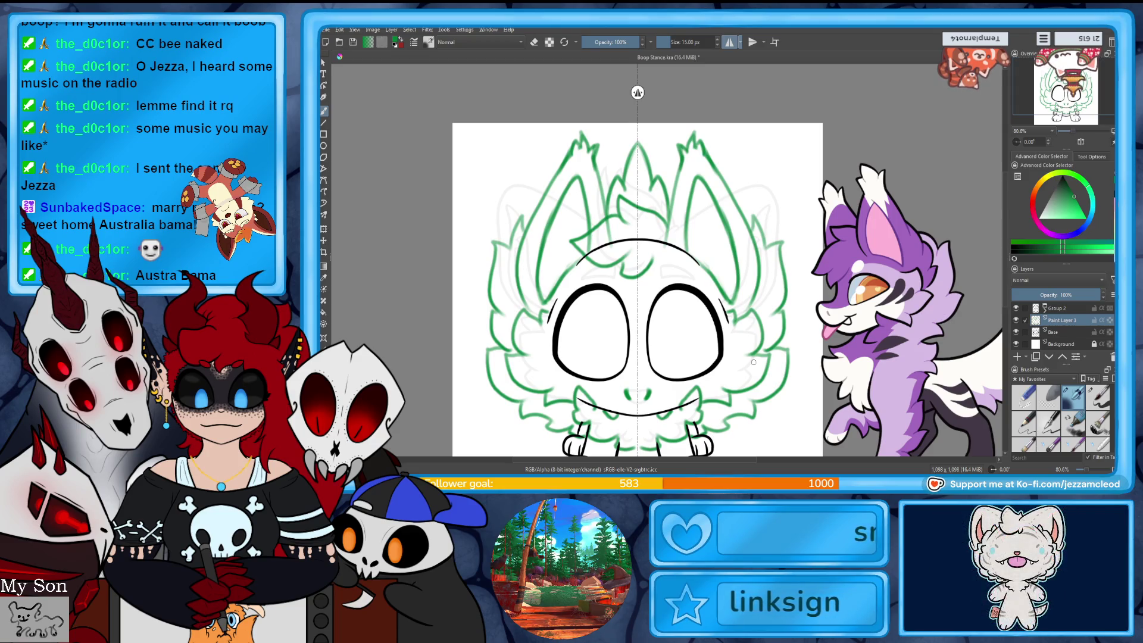
mouse_move(754, 362)
mouse_down()
mouse_move(779, 308)
mouse_move(803, 318)
mouse_move(806, 303)
mouse_move(800, 324)
mouse_up()
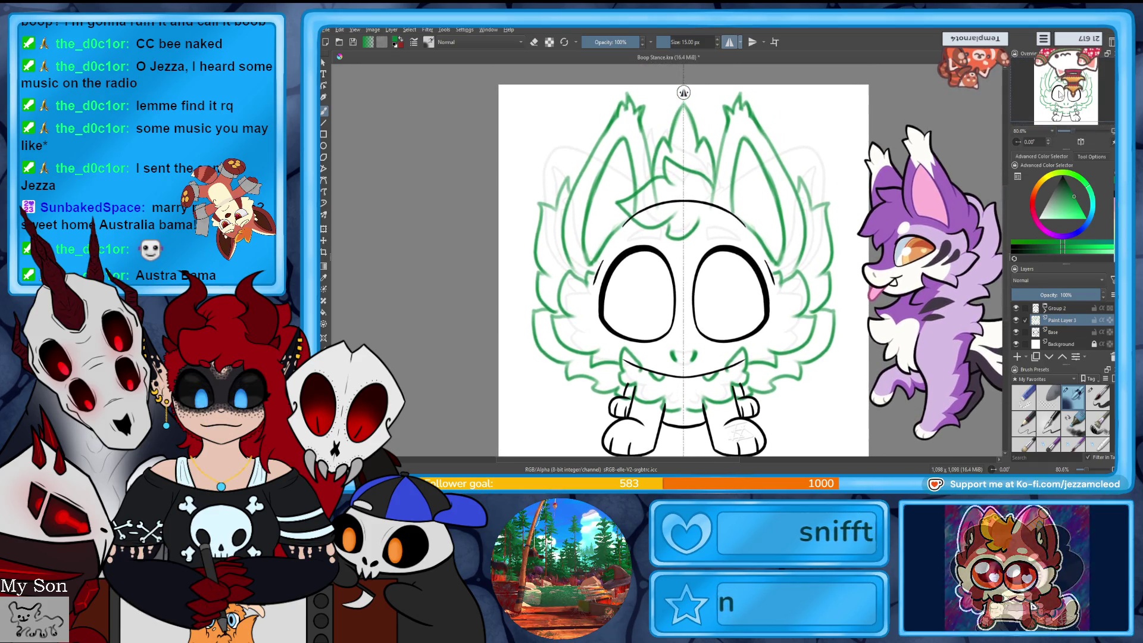
- Fade the green sketch layer to 21% opacity, hide the Base layer, and add a new paint layer
click(1030, 295)
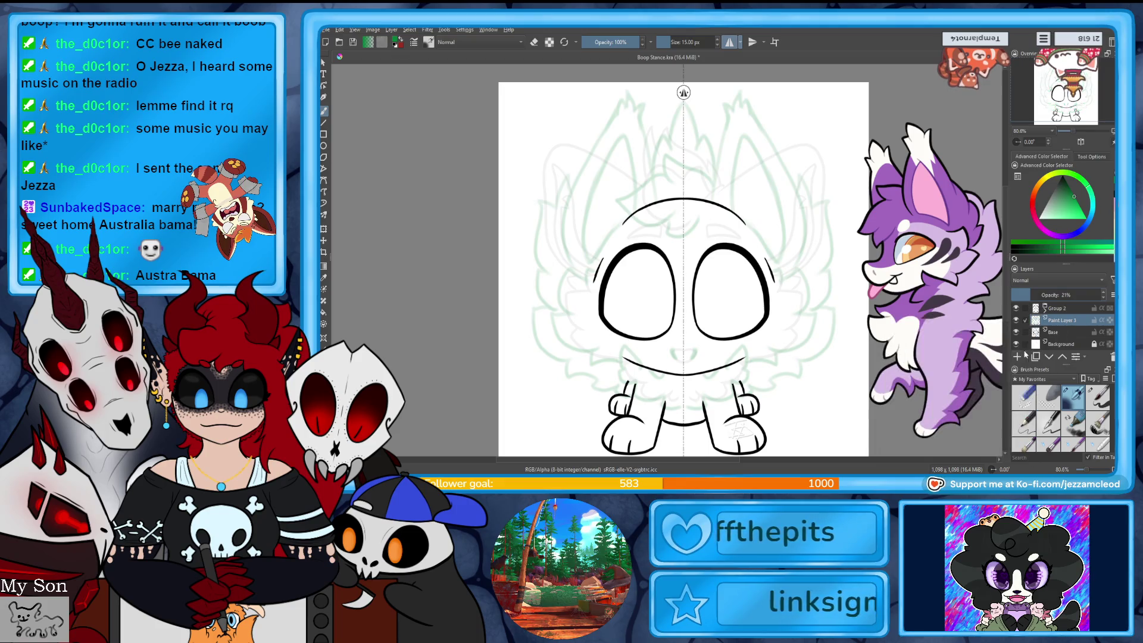
click(1017, 332)
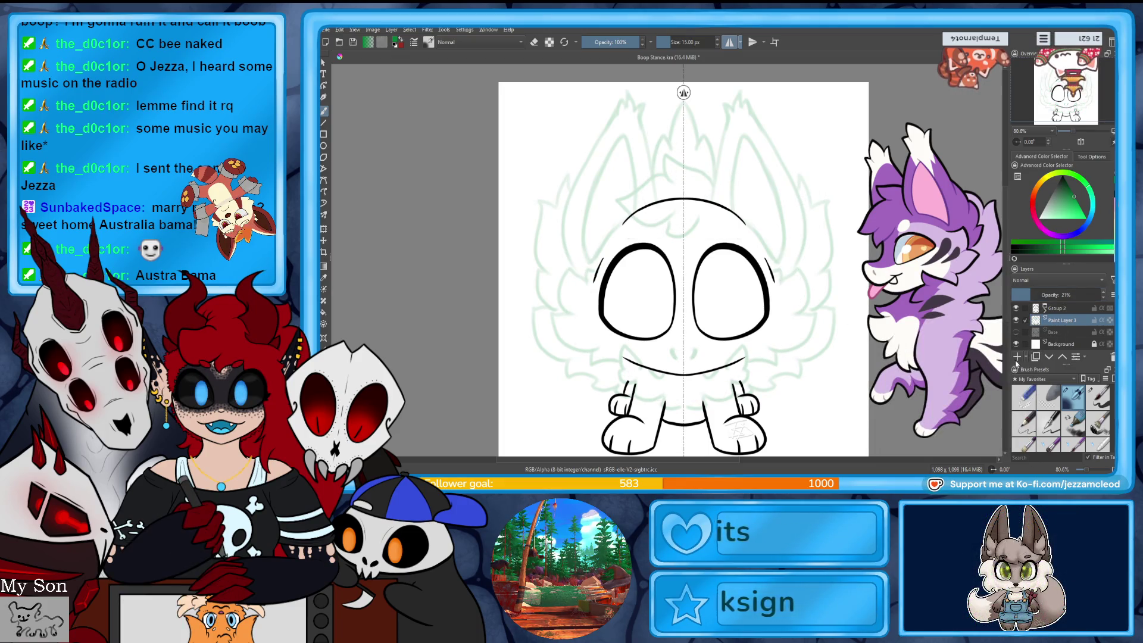
click(1018, 357)
click(1099, 396)
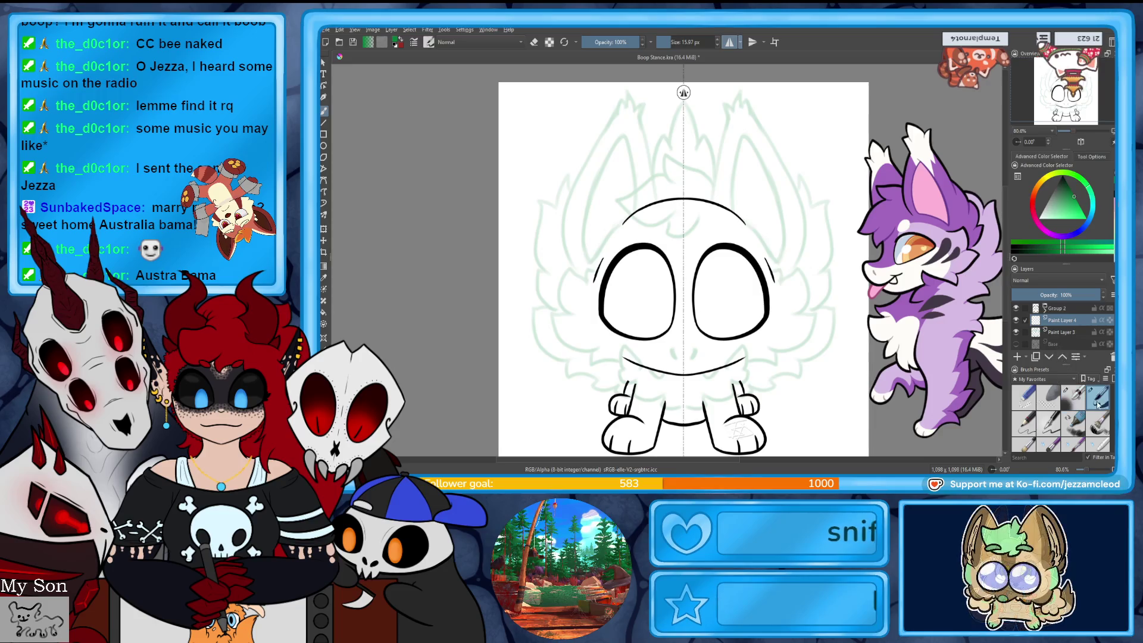
- Set a 15 px black brush, try mirrored ear guide strokes and undo them, then zoom in
click(701, 40)
text(15)
key(Return)
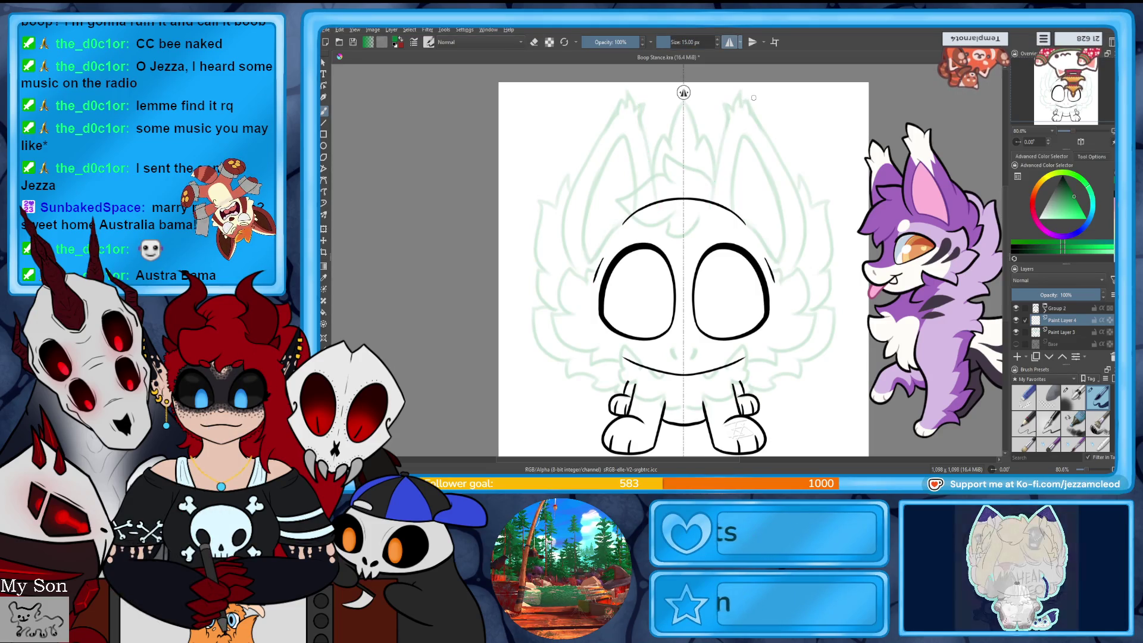
key(ctrl+z)
key(d)
drag(710, 209, 720, 159)
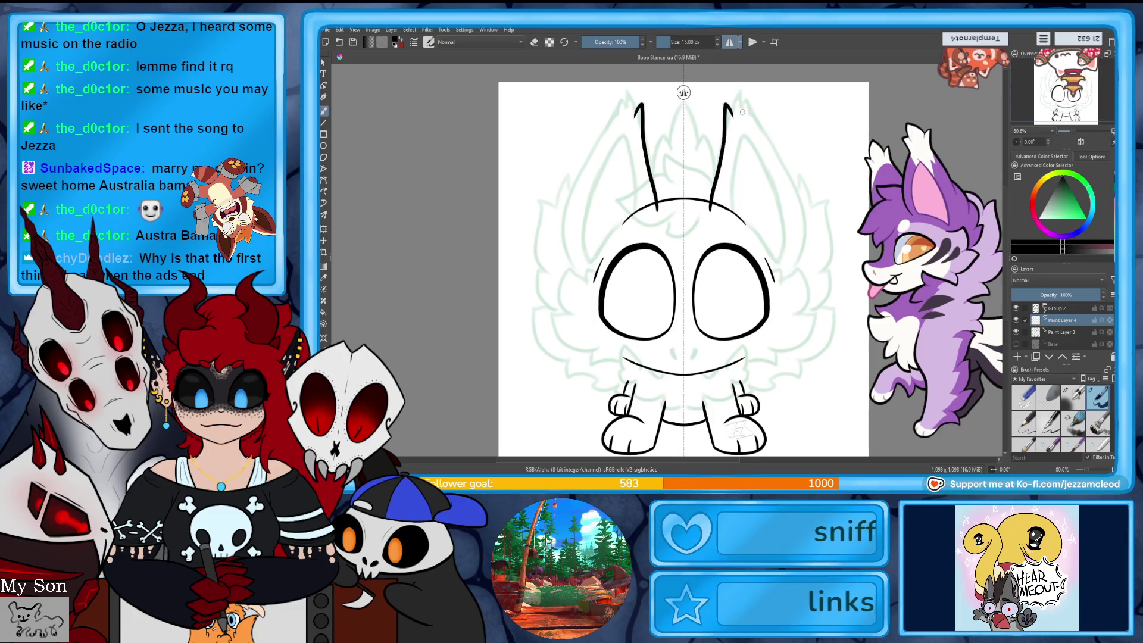
drag(727, 117, 753, 110)
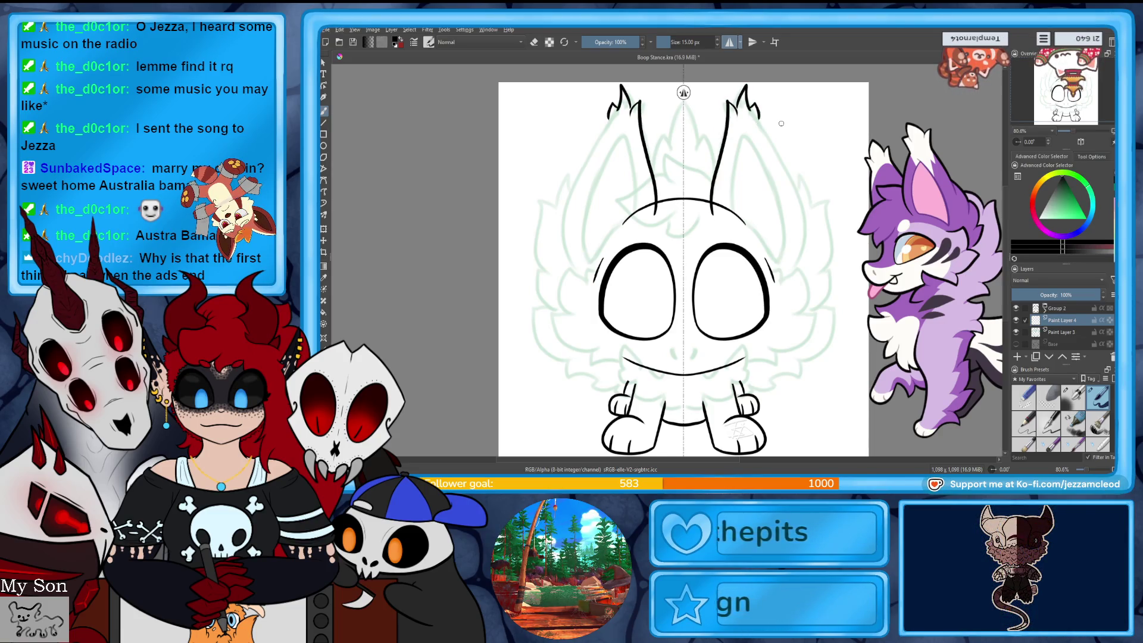
key(ctrl+z)
key(ctrl+z)
key(ctrl+z)
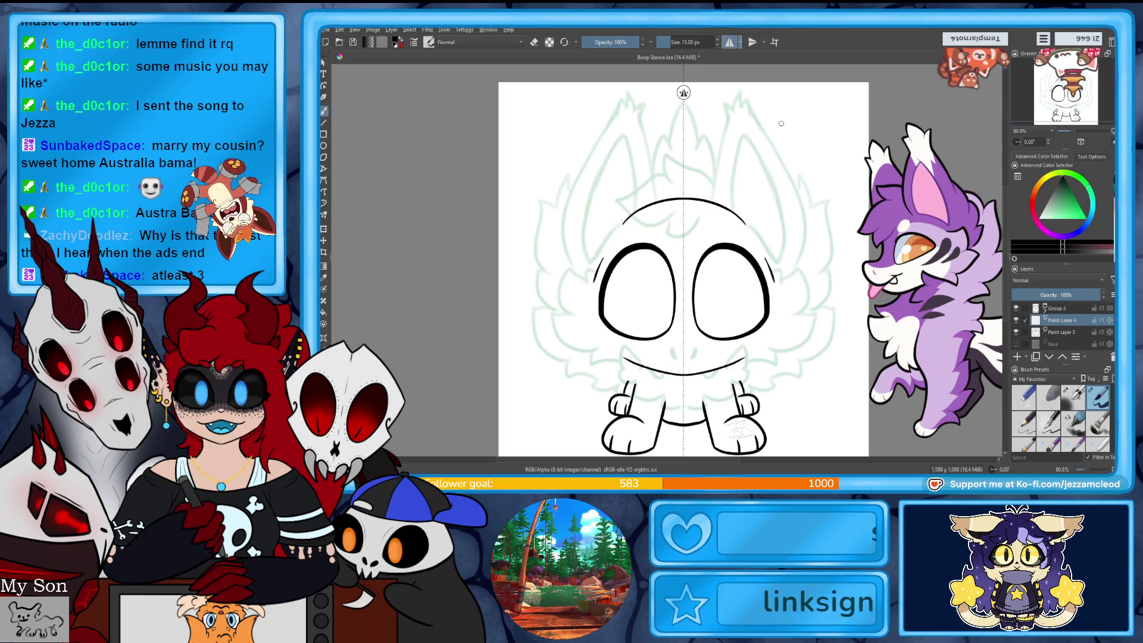
click(1080, 133)
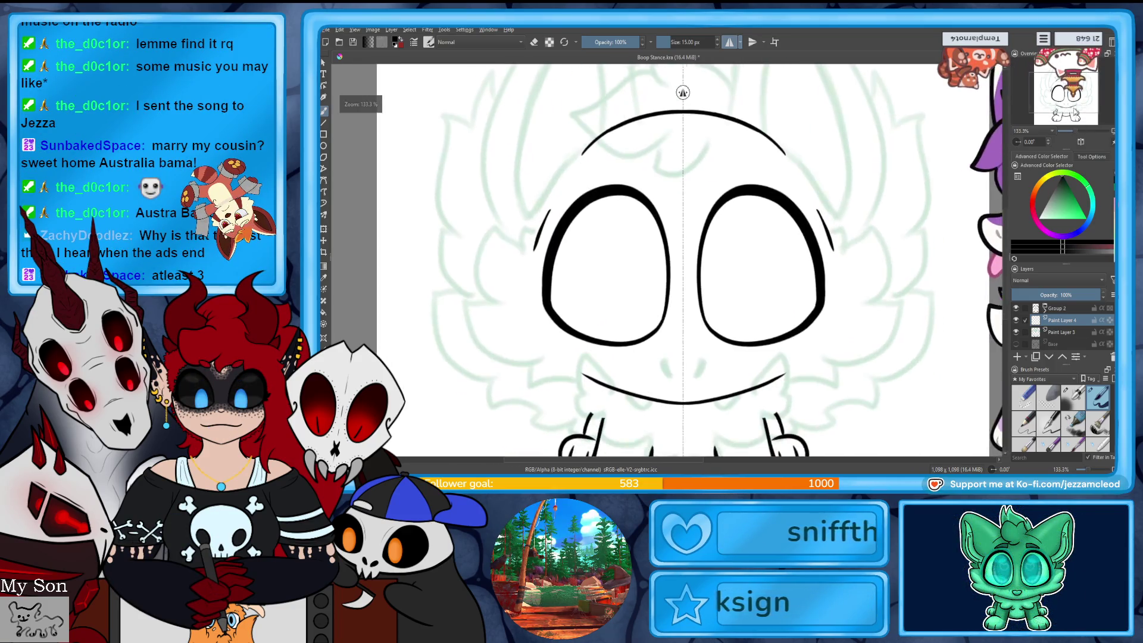
- Try a mirrored cheek fluff stroke, undo it, and set the brush size to 10 px
mouse_move(818, 242)
mouse_down()
mouse_move(844, 307)
mouse_move(832, 350)
mouse_up()
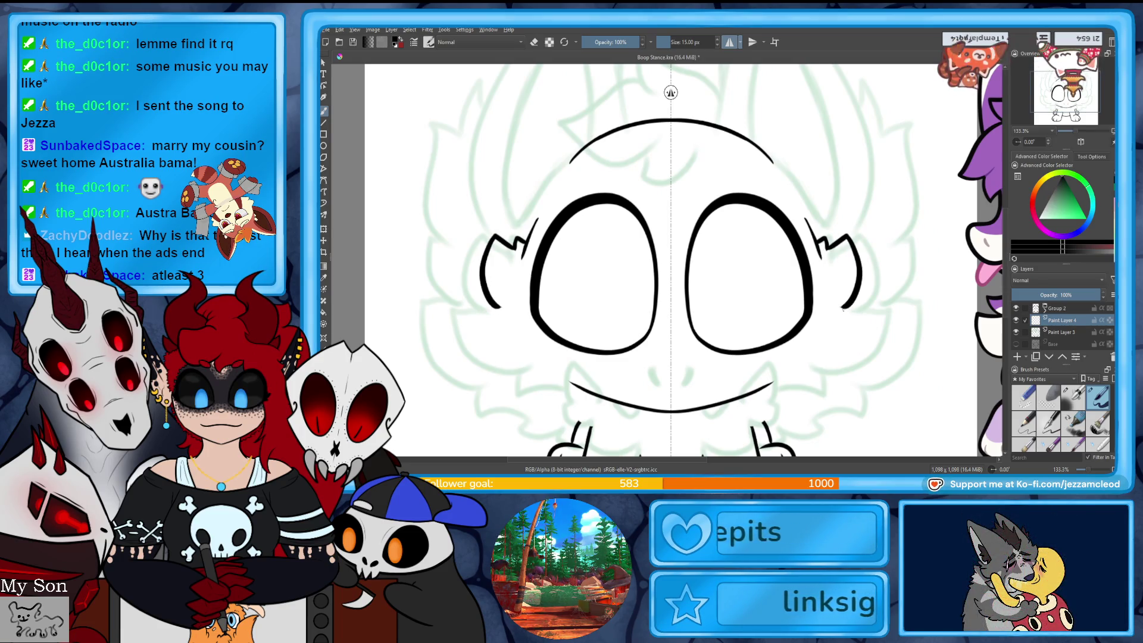
key(ctrl+z)
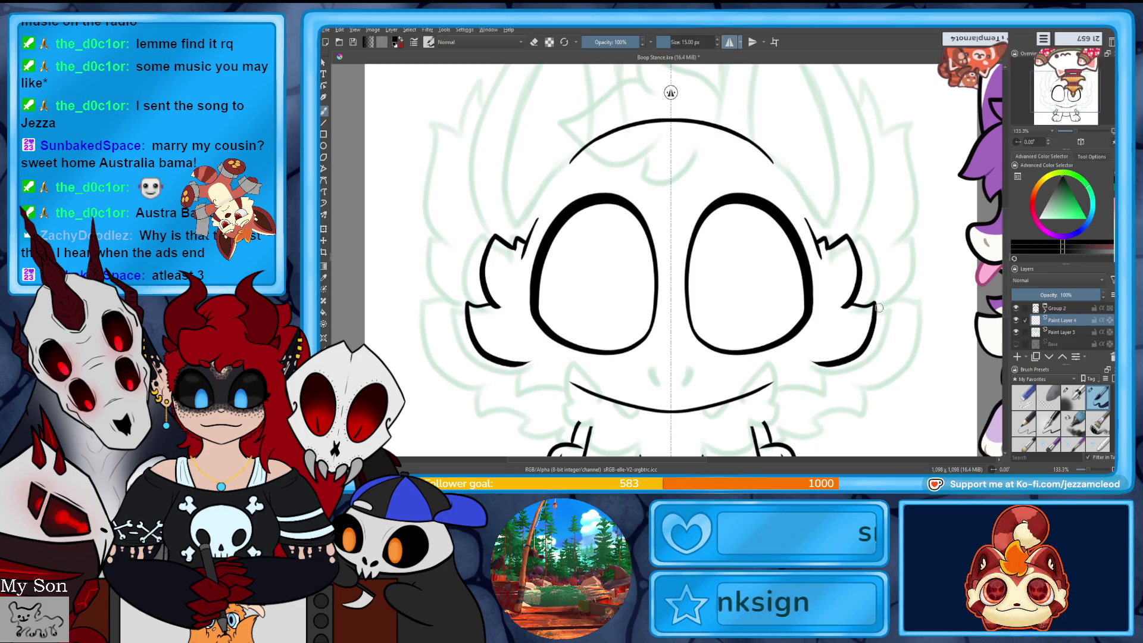
key(ctrl+z)
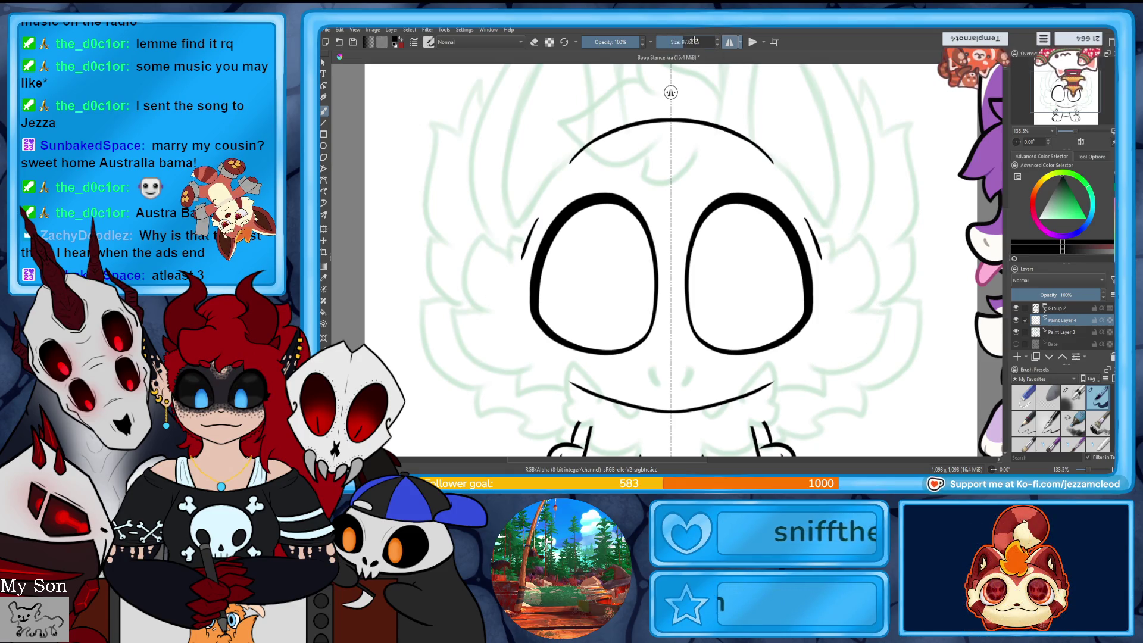
text(10)
key(Return)
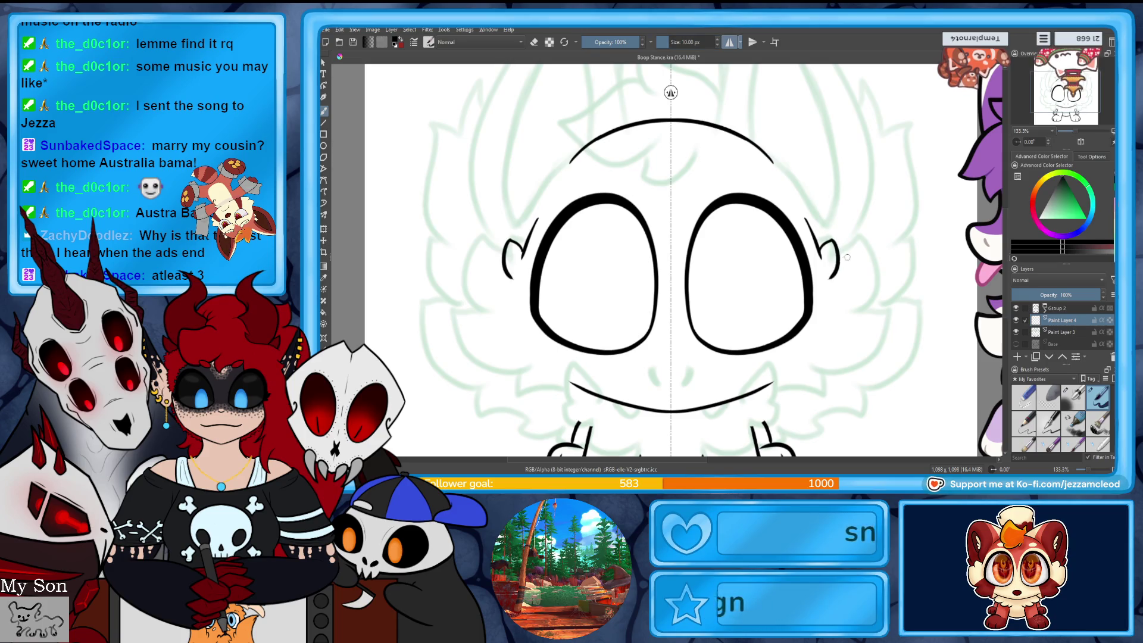
- Retry larger mirrored cheek fluff strokes beside the eyes, then undo them all
mouse_move(821, 257)
mouse_down()
mouse_move(846, 236)
mouse_move(851, 309)
mouse_move(832, 373)
mouse_move(784, 397)
mouse_up()
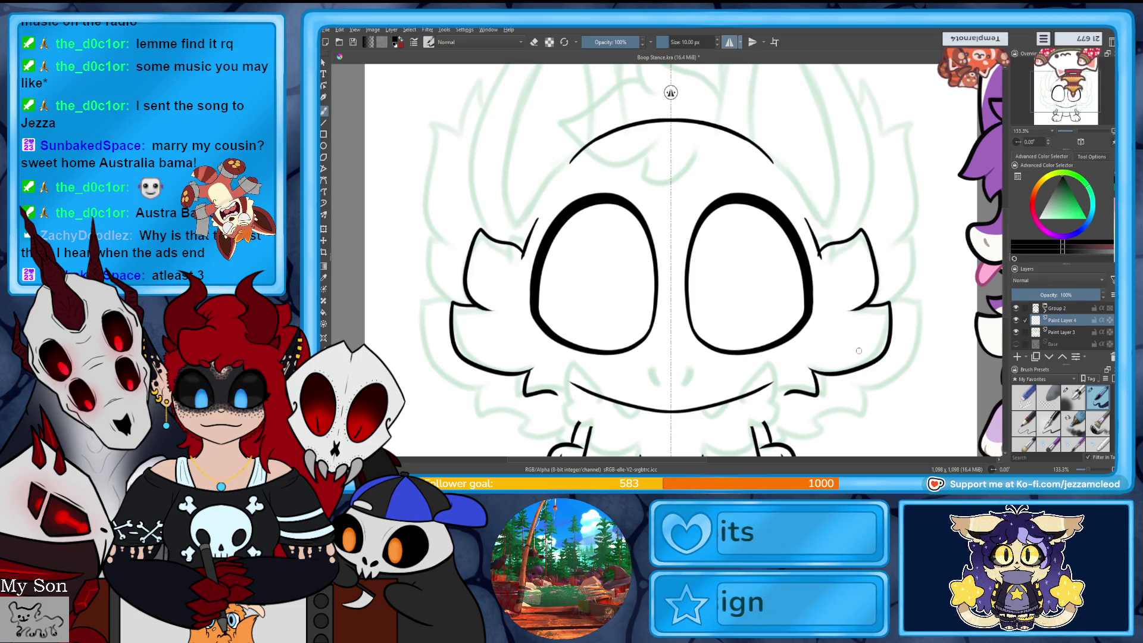
key(ctrl+z)
mouse_move(820, 390)
mouse_down()
mouse_move(786, 396)
mouse_move(833, 378)
mouse_up()
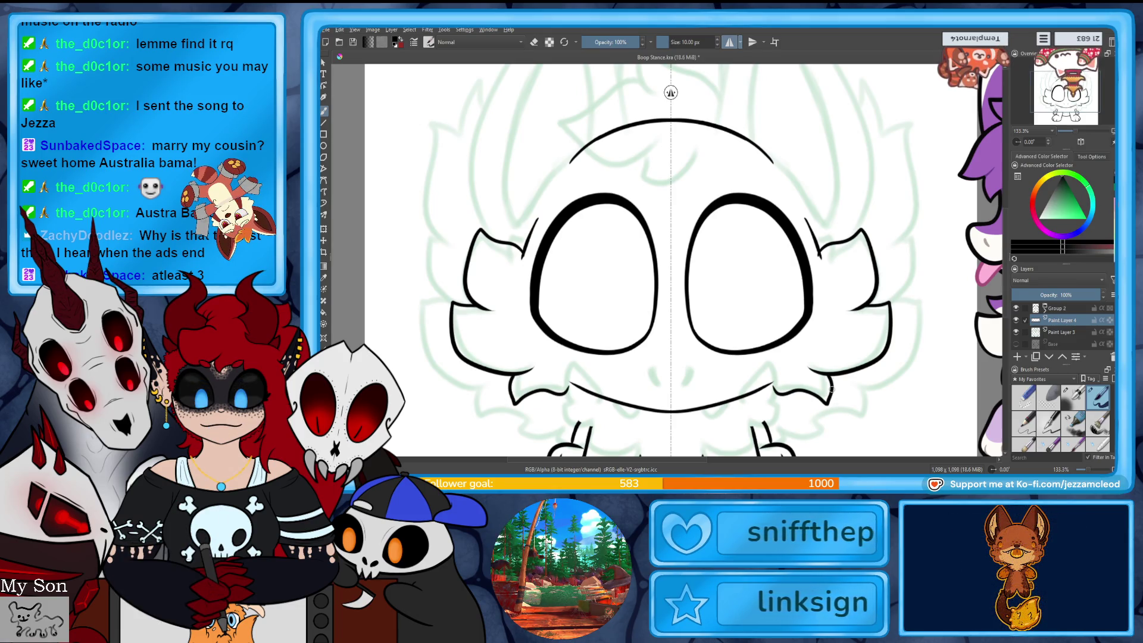
key(ctrl+z)
key(ctrl+z)
key(ctrl+z)
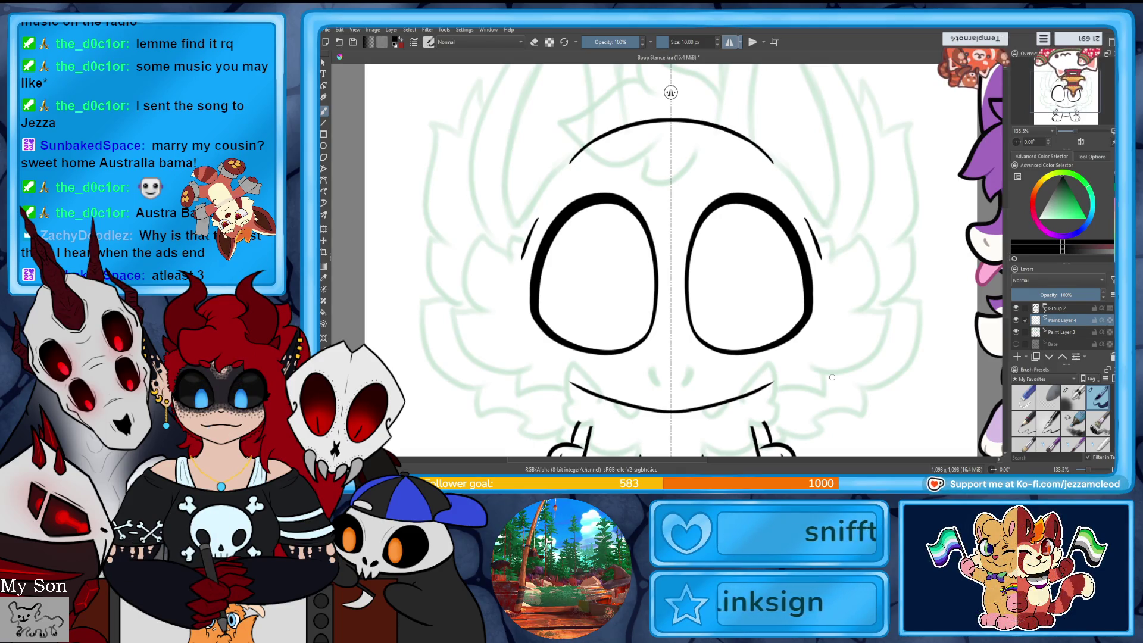
scroll(667, 262, up, 5)
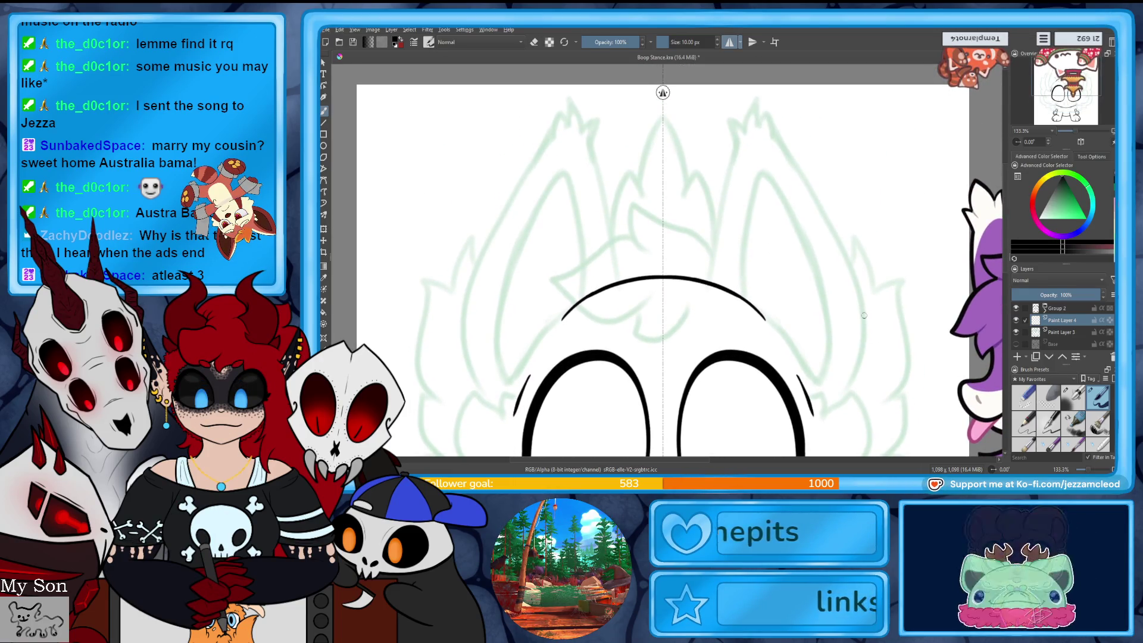
- Ink the mirrored outer ear outlines, redrawing them with a better curve
drag(777, 133, 873, 364)
key(ctrl+z)
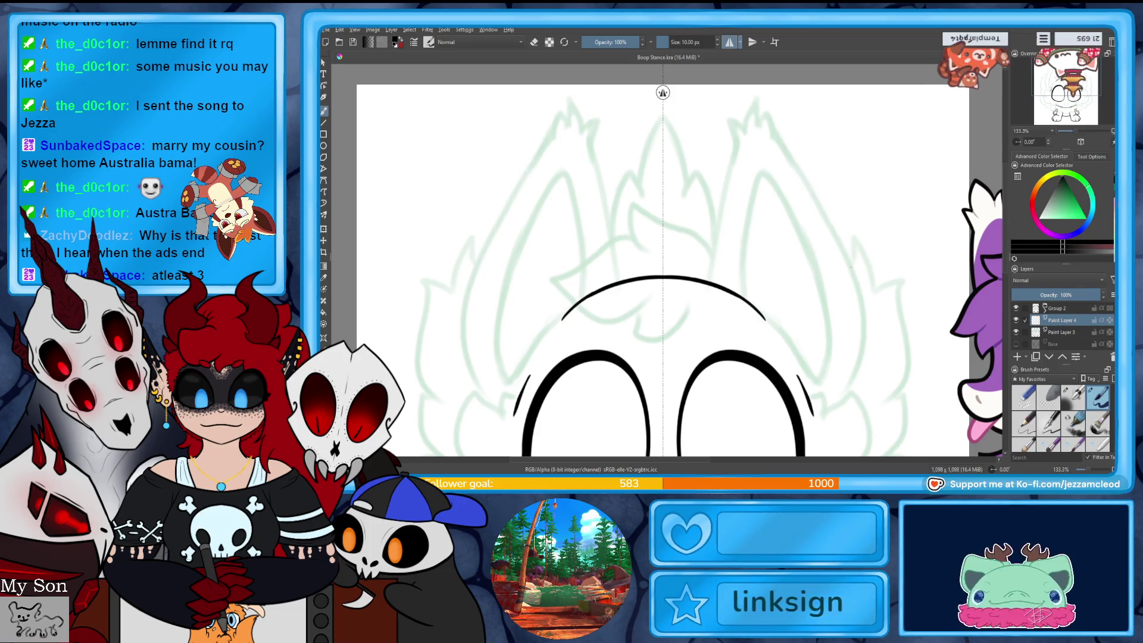
drag(782, 142, 867, 398)
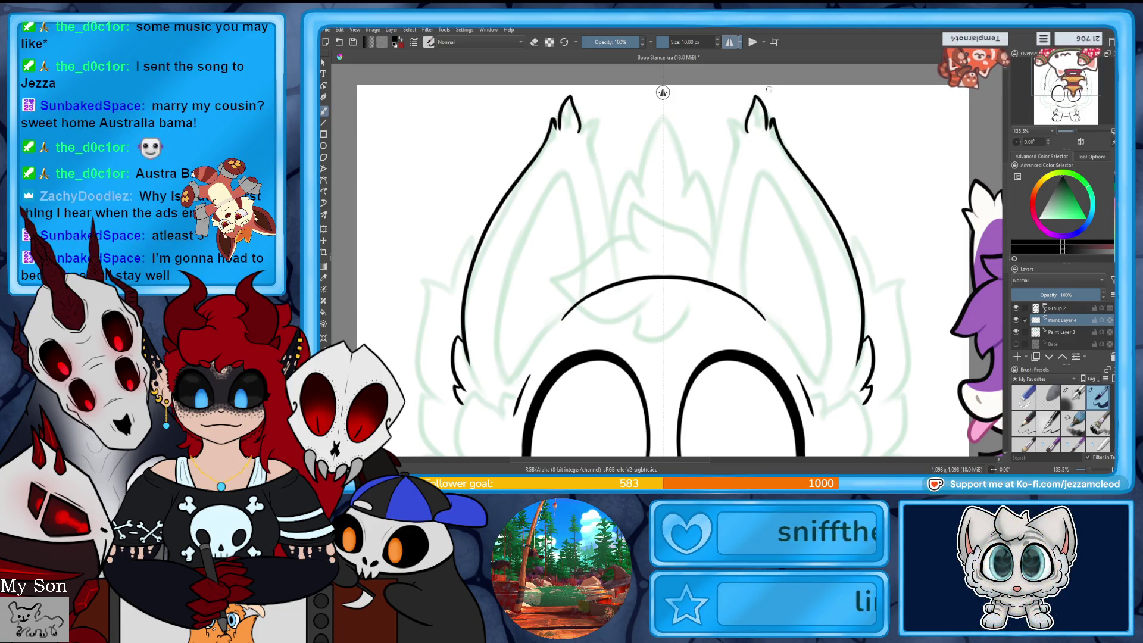
drag(746, 132, 746, 116)
key(ctrl+z)
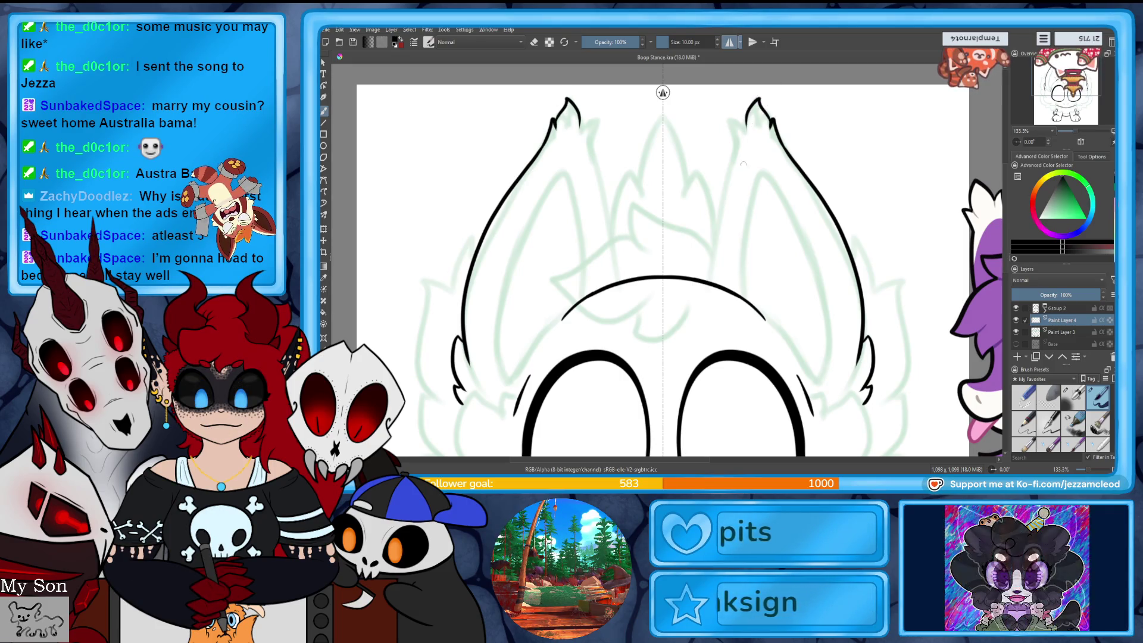
- Draw the inner ear lines from crown to tips and erase stray bits at the tips
drag(717, 270, 731, 117)
drag(713, 281, 742, 113)
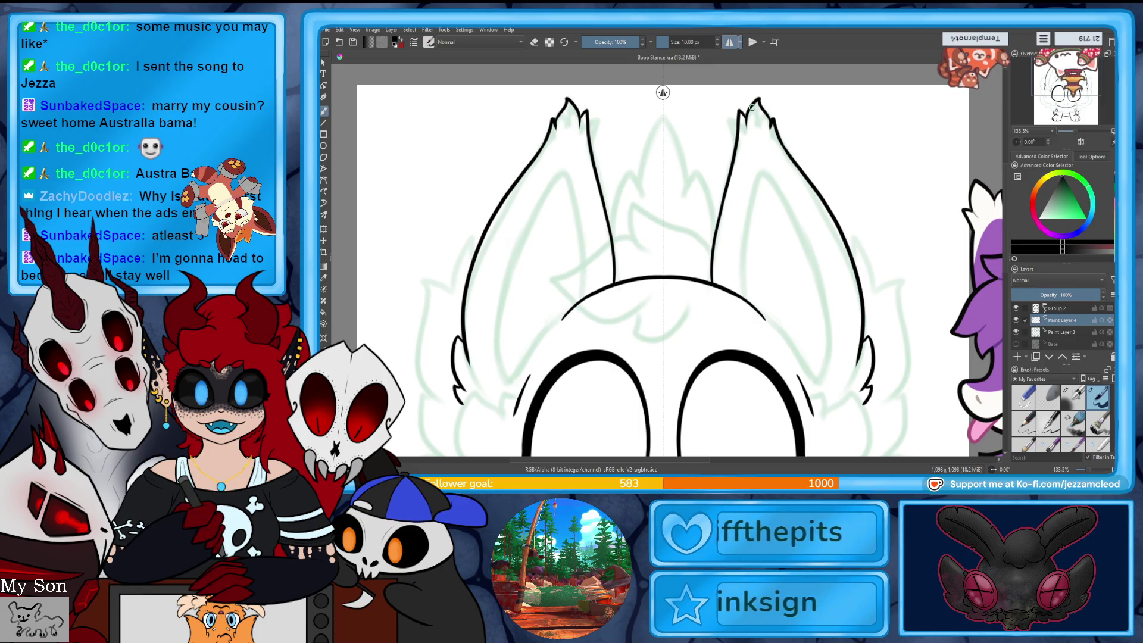
key(e)
click(773, 123)
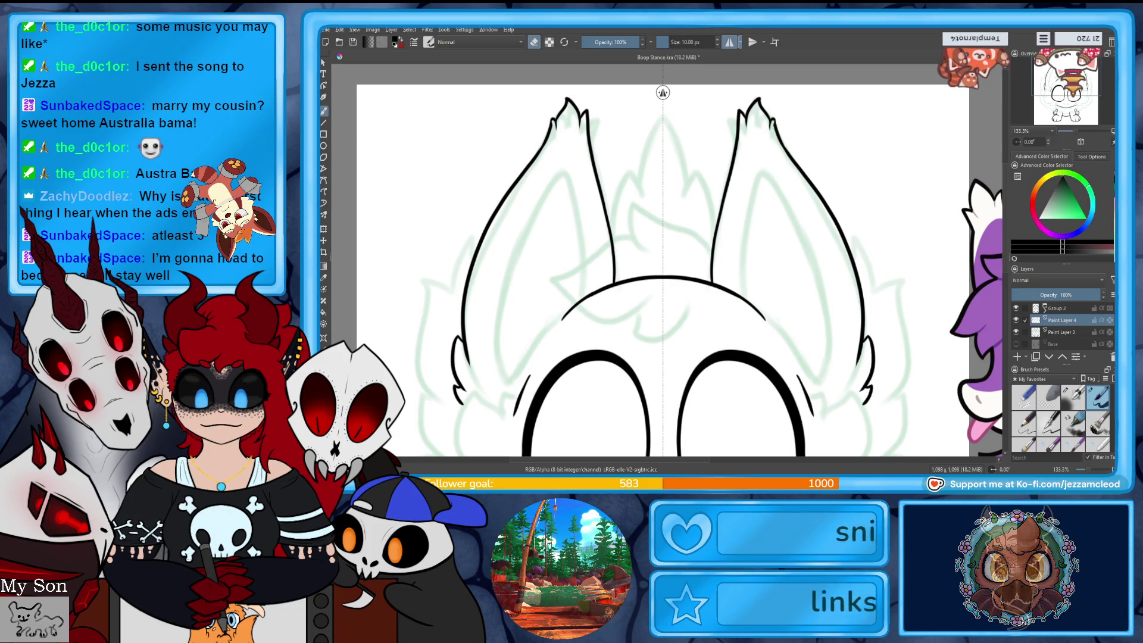
key(e)
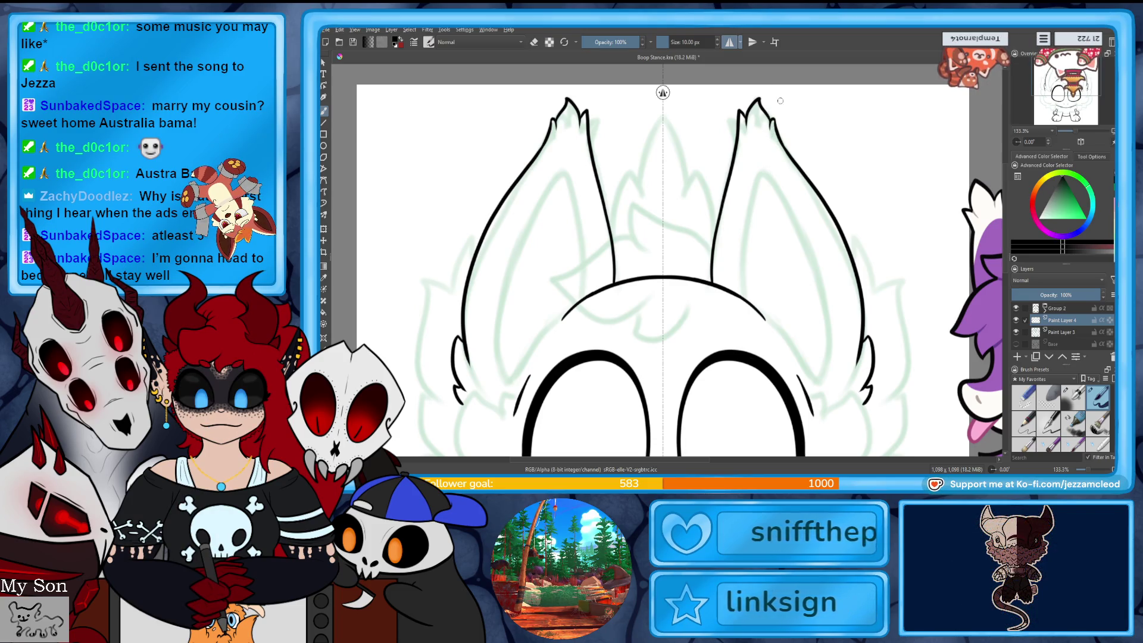
key(ctrl+z)
key(ctrl+z)
key(ctrl+z)
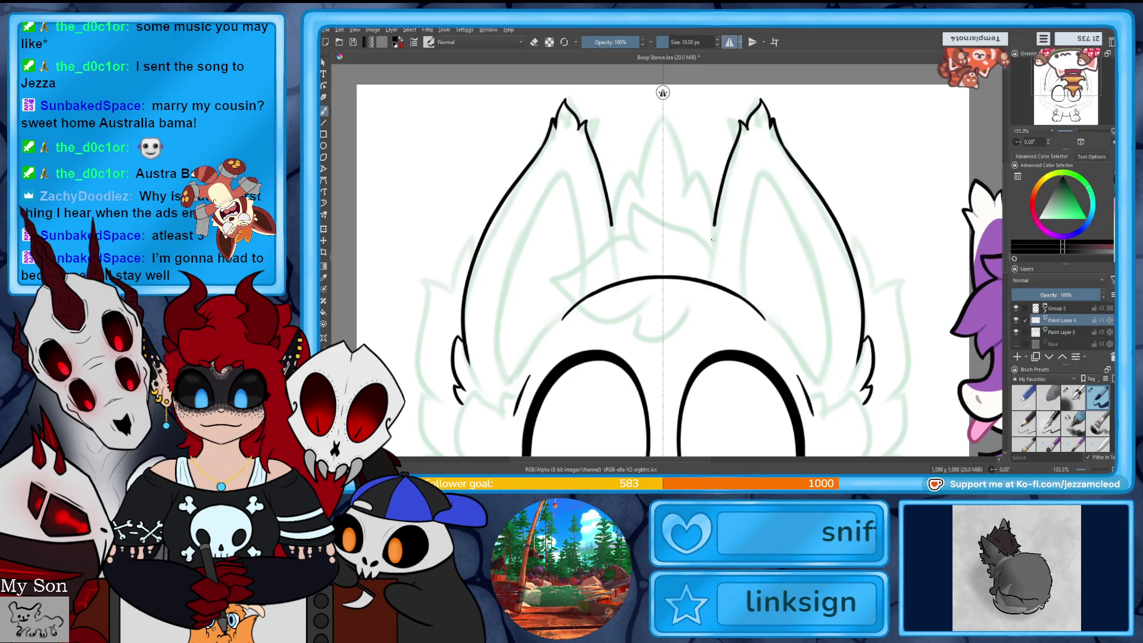
key(e)
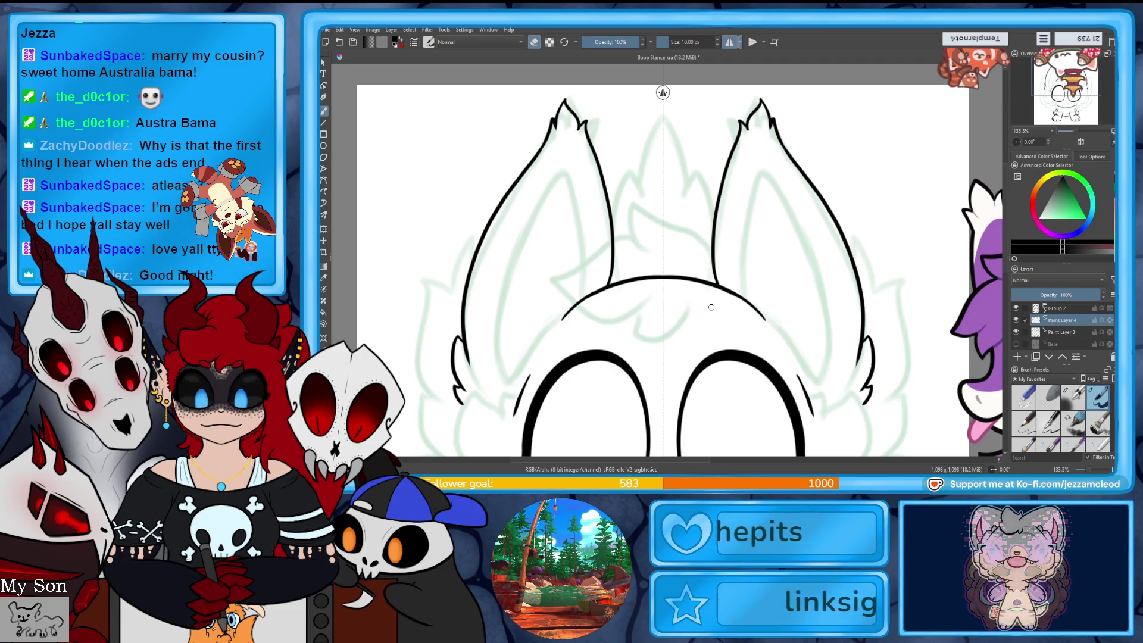
drag(1077, 132, 1076, 134)
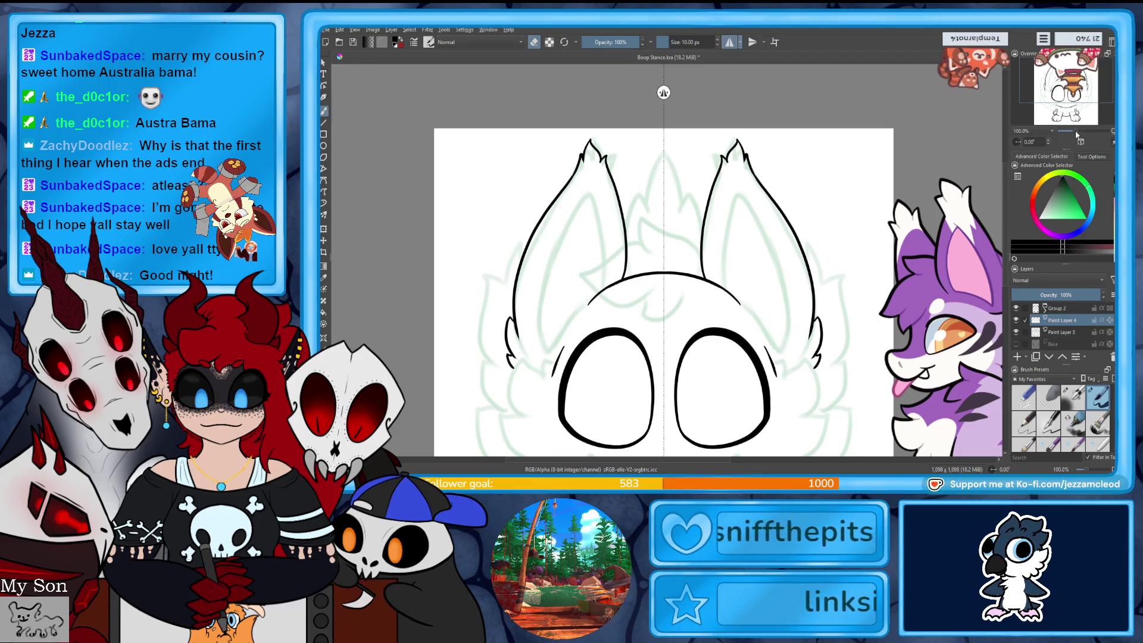
- Zoom back to 133.3% and pan around the face, cheeks and legs
drag(1077, 135, 1079, 136)
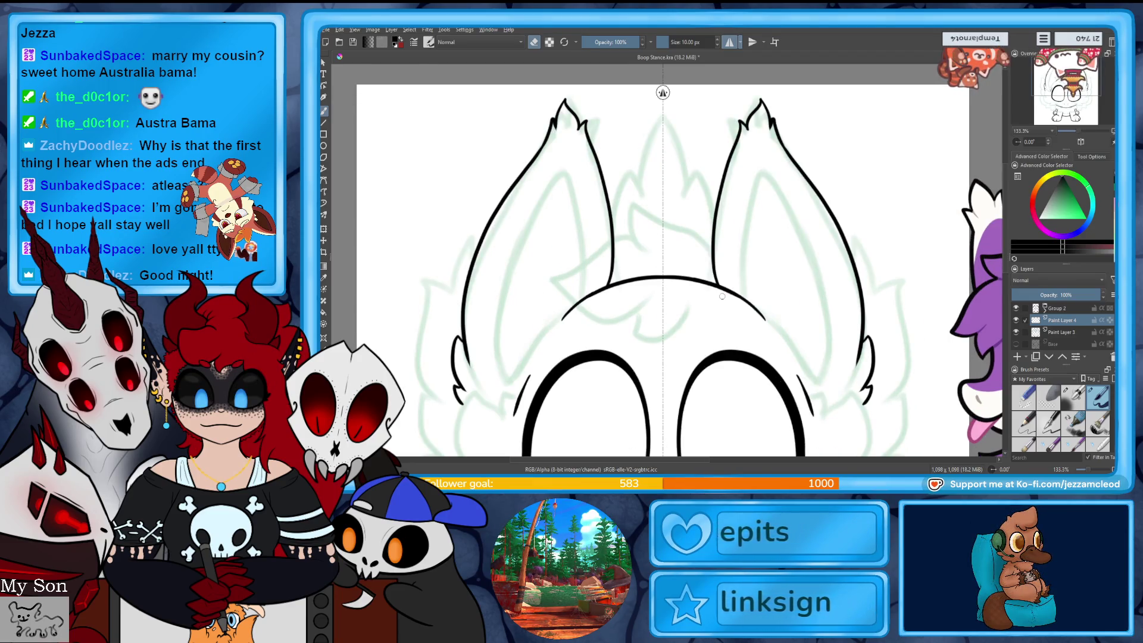
mouse_move(722, 296)
mouse_down()
mouse_move(569, 327)
mouse_move(566, 289)
mouse_move(589, 234)
mouse_up()
mouse_move(696, 326)
mouse_down()
mouse_move(666, 309)
mouse_move(663, 246)
mouse_move(661, 271)
mouse_move(679, 257)
mouse_move(691, 292)
mouse_move(675, 316)
mouse_up()
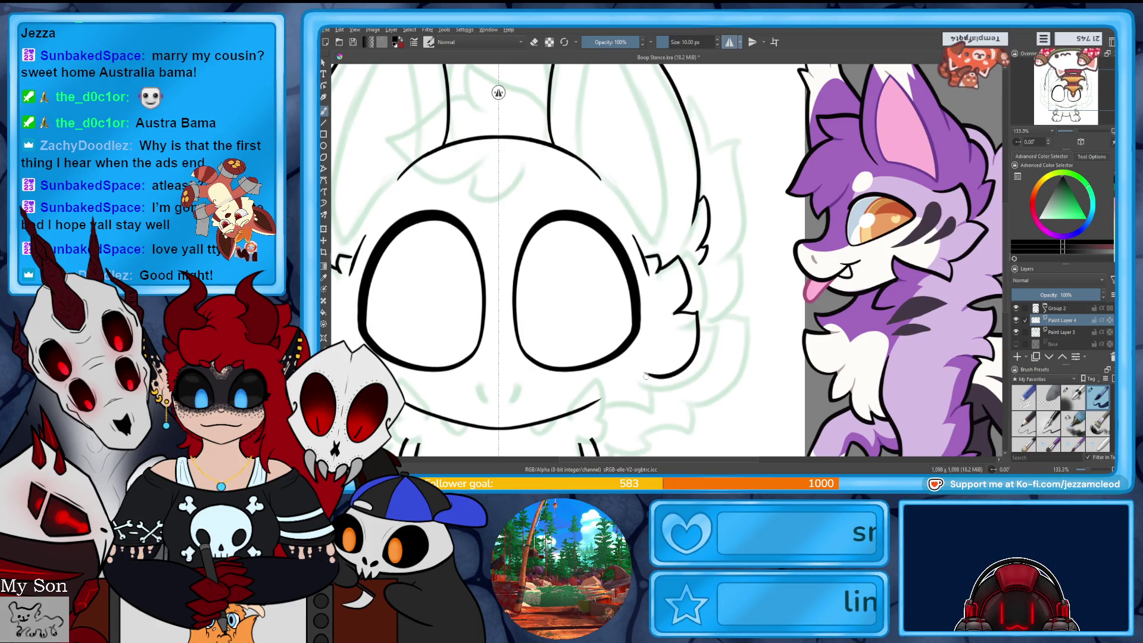
mouse_move(610, 400)
mouse_down()
mouse_move(708, 333)
mouse_move(689, 357)
mouse_up()
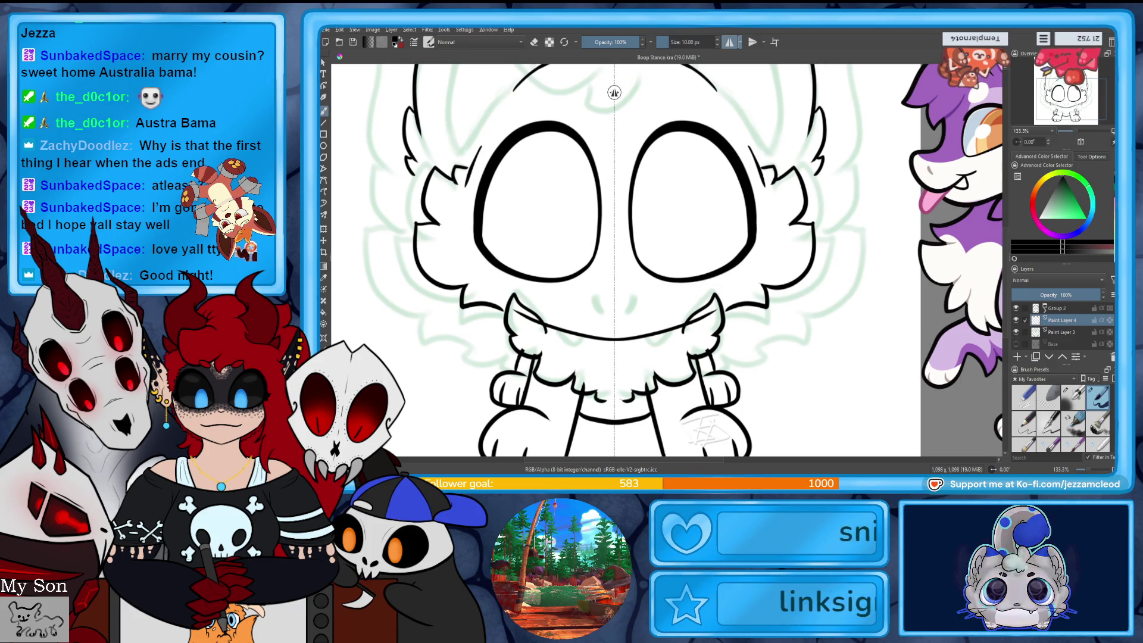
drag(641, 388, 513, 382)
mouse_move(595, 298)
mouse_down()
mouse_move(559, 291)
mouse_move(643, 286)
mouse_move(628, 279)
mouse_up()
drag(563, 260, 587, 252)
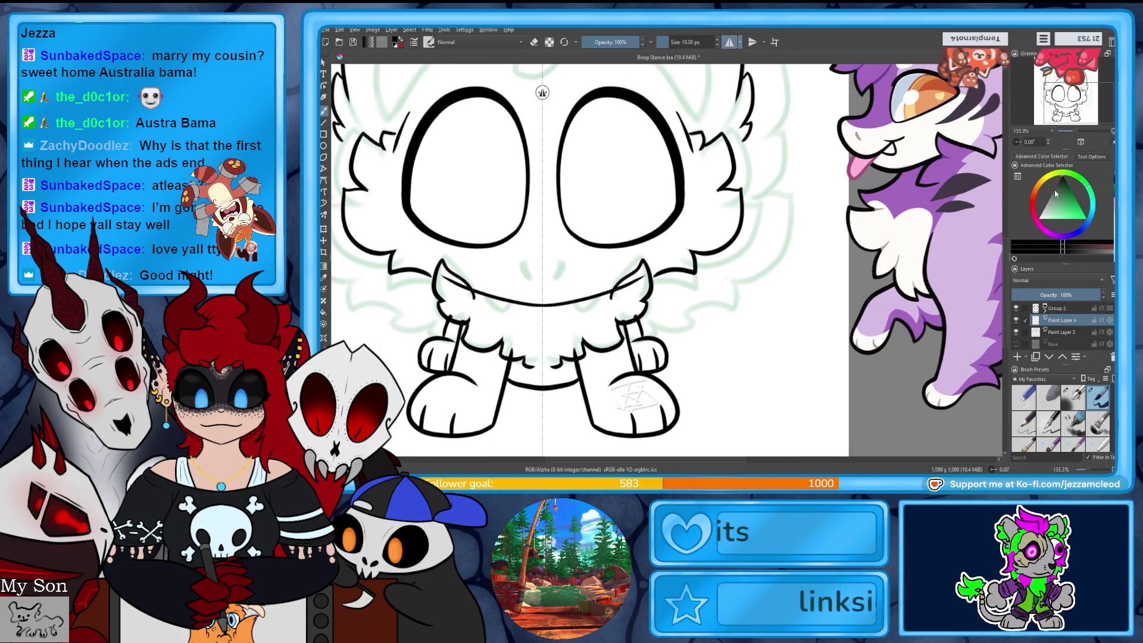
- Toggle the head lineart visibility to check it, then duplicate the group layer and select the copy
click(1017, 321)
click(1018, 321)
click(1017, 322)
click(1017, 321)
key(ctrl+j)
click(1066, 320)
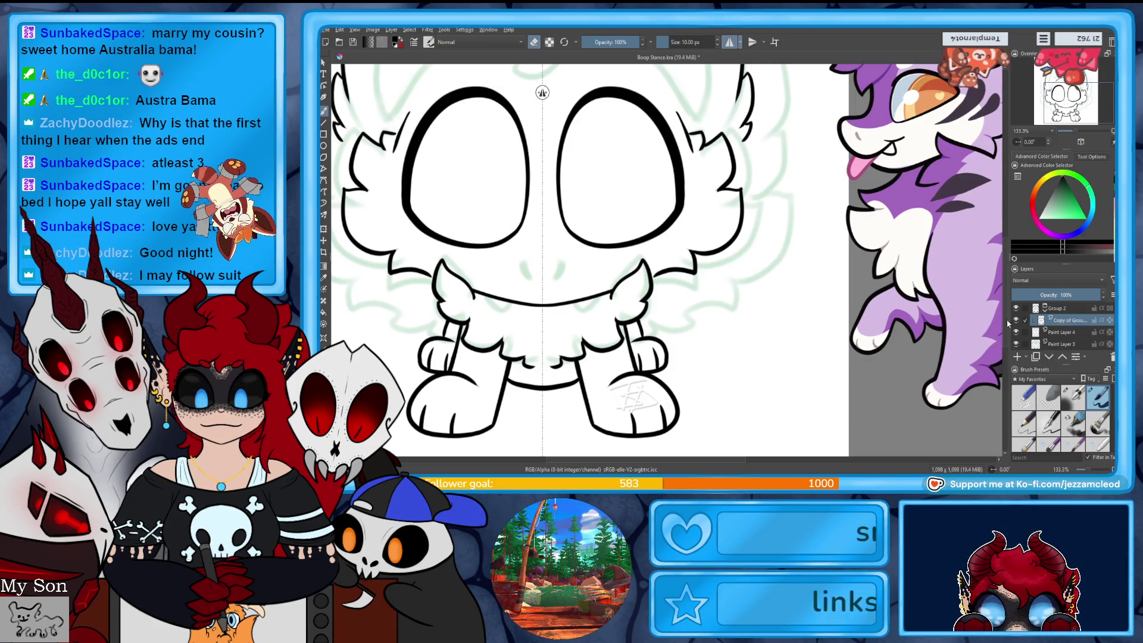
- Return to Paint Layer 4 and ink two small mirrored fangs under the mouth
key(Page_Down)
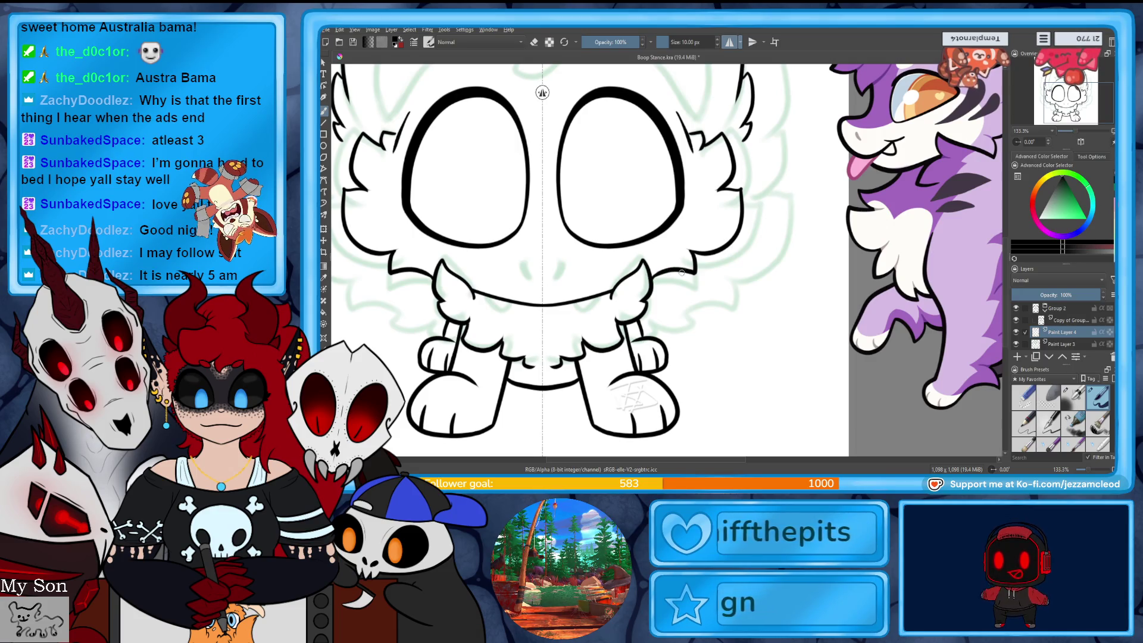
drag(590, 302, 579, 305)
key(ctrl+z)
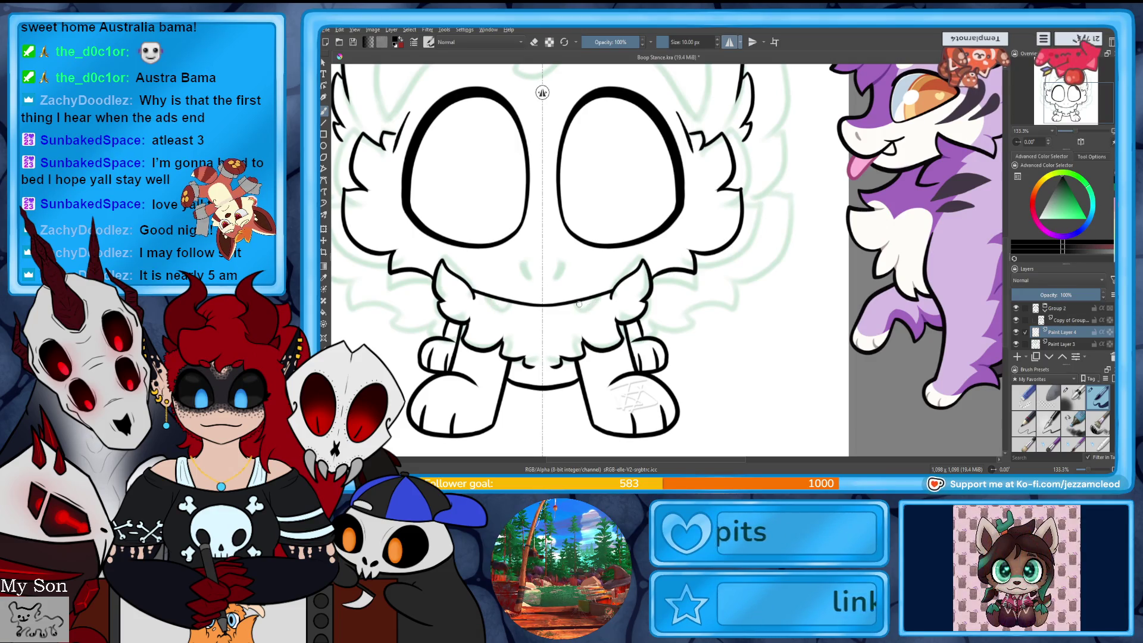
drag(597, 291, 591, 301)
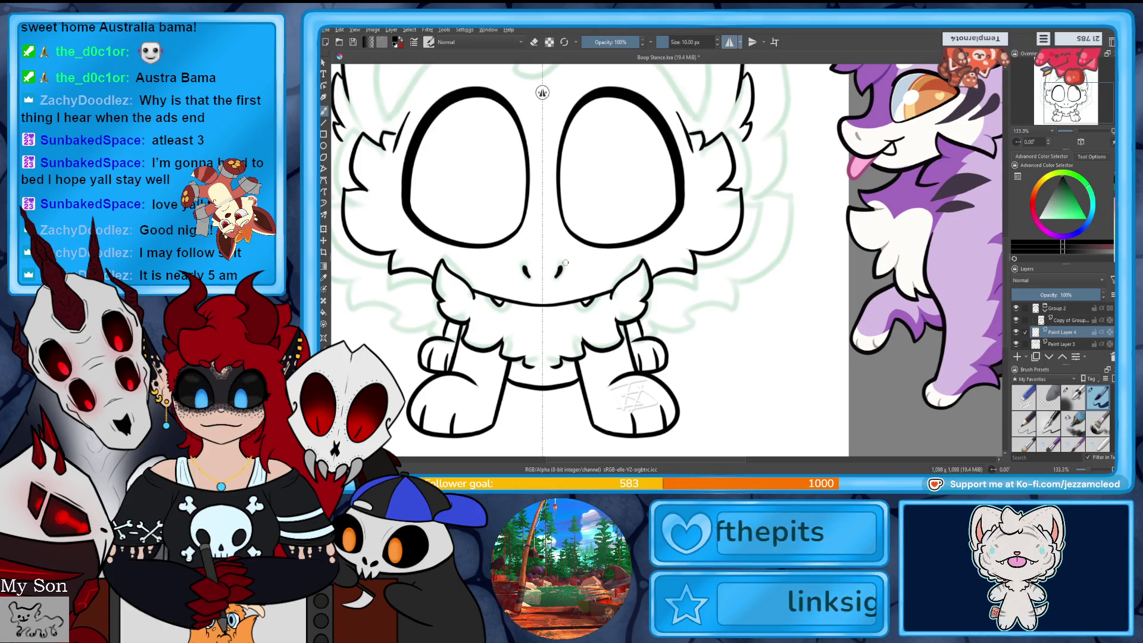
scroll(1075, 133, down, 3)
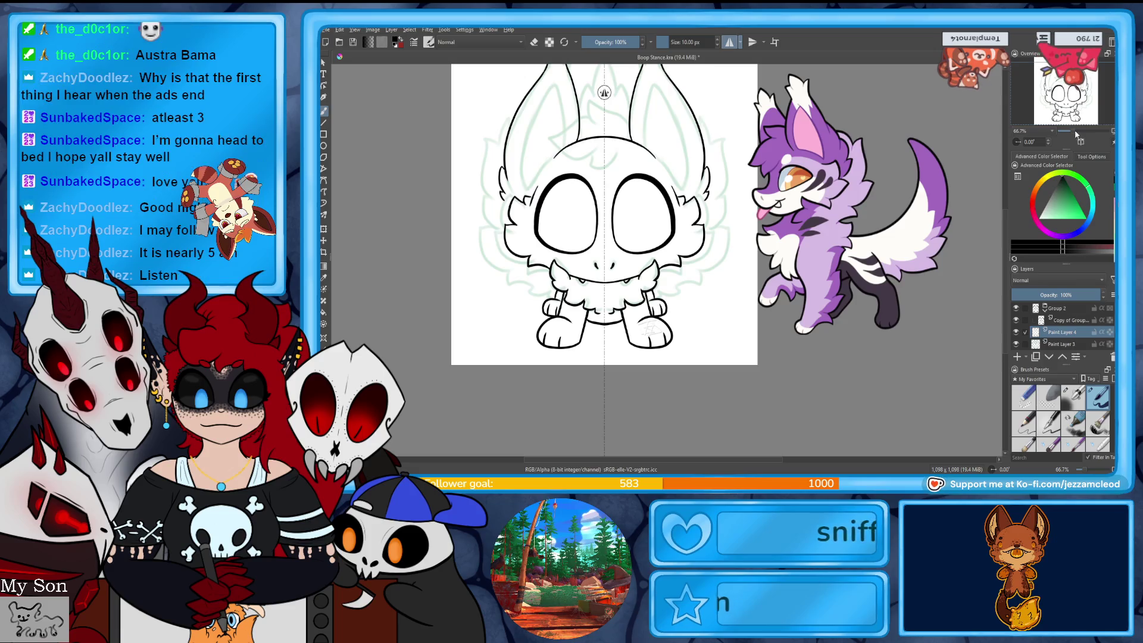
- Pan across the head, muzzle and legs to recentre the view on the fox's body
scroll(1076, 134, up, 2)
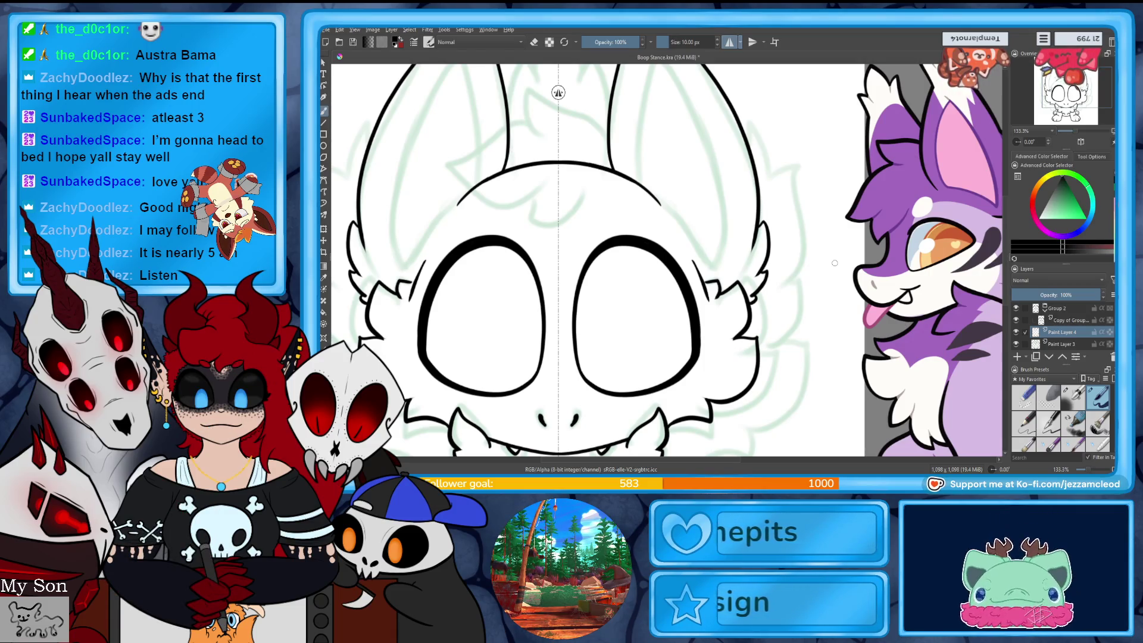
mouse_move(835, 262)
mouse_down()
mouse_move(883, 188)
mouse_move(883, 270)
mouse_move(823, 318)
mouse_move(795, 319)
mouse_up()
mouse_move(728, 217)
mouse_down()
mouse_move(709, 163)
mouse_move(739, 203)
mouse_move(738, 223)
mouse_up()
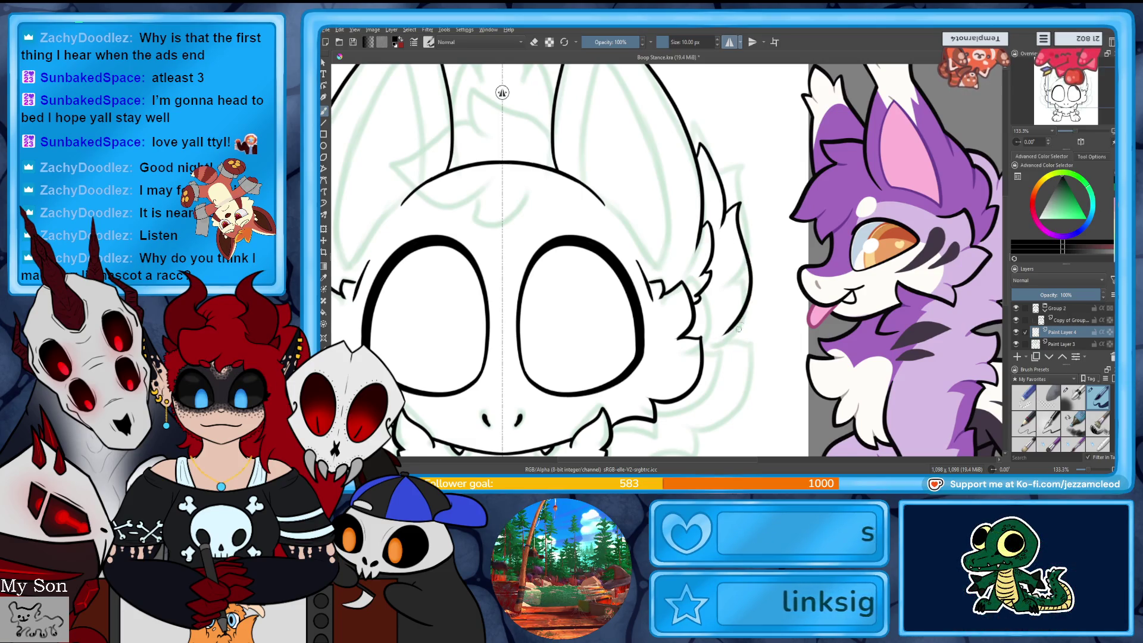
mouse_move(720, 366)
mouse_down()
mouse_move(711, 268)
mouse_move(828, 191)
mouse_up()
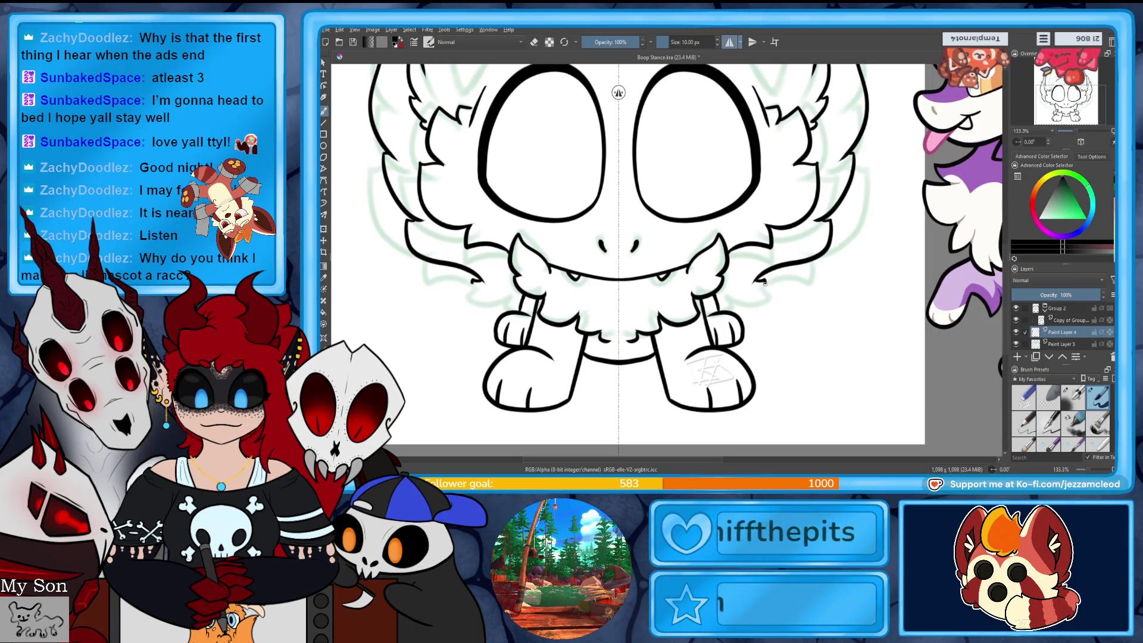
mouse_move(715, 238)
mouse_down()
mouse_move(566, 262)
mouse_move(651, 286)
mouse_up()
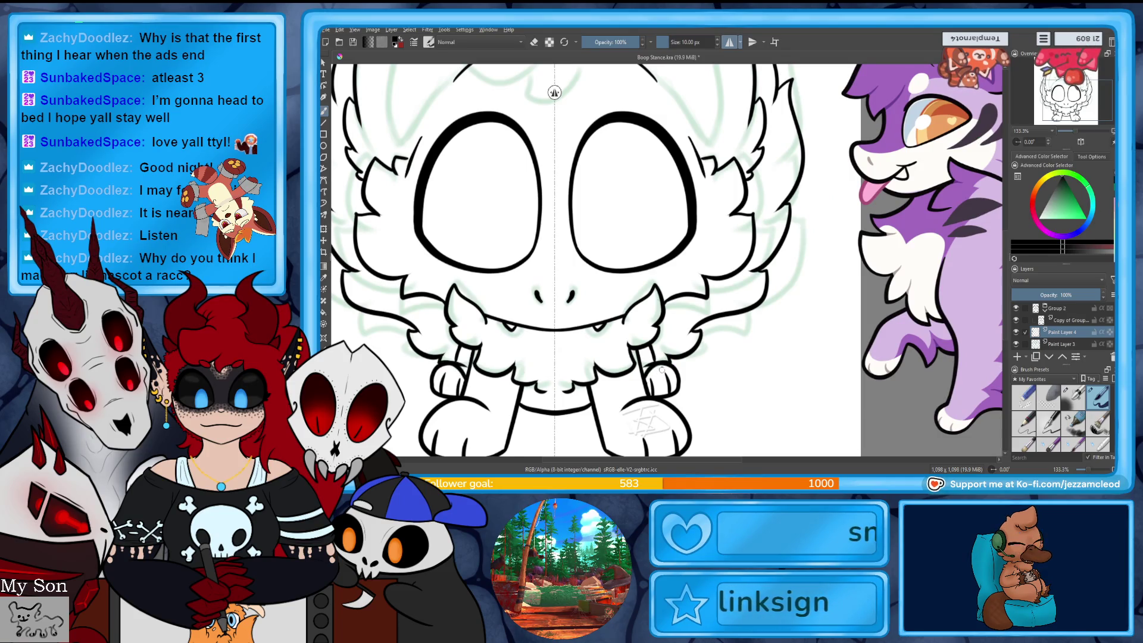
- On the copied template layer, erase stray line bits beside the right leg, then reselect Paint Layer 4
key(Page_Up)
key(e)
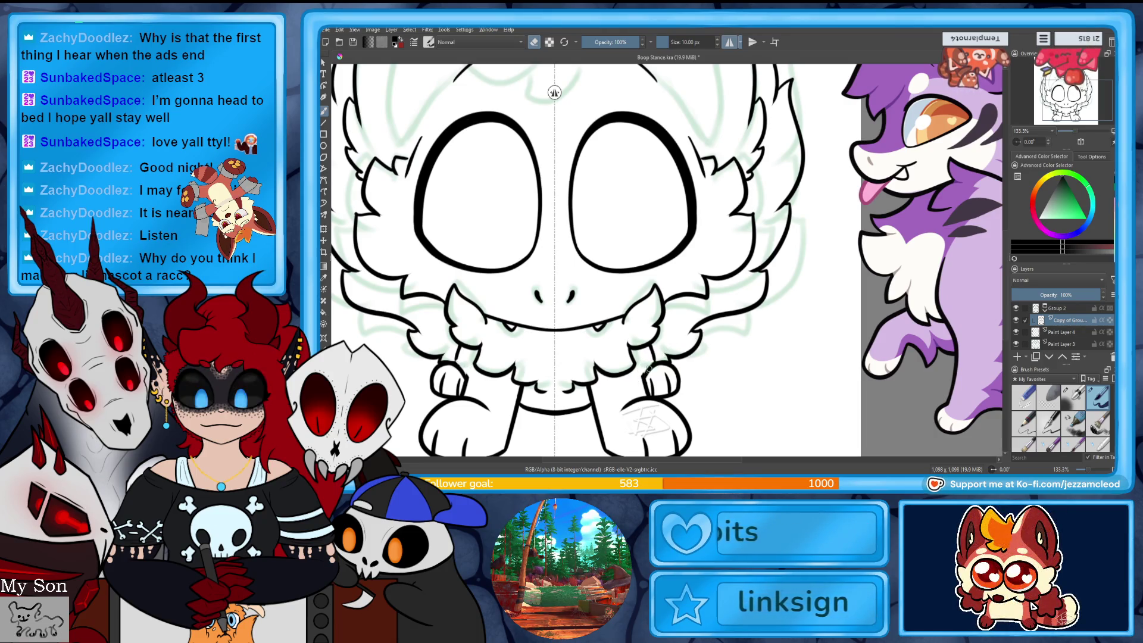
drag(657, 360, 649, 347)
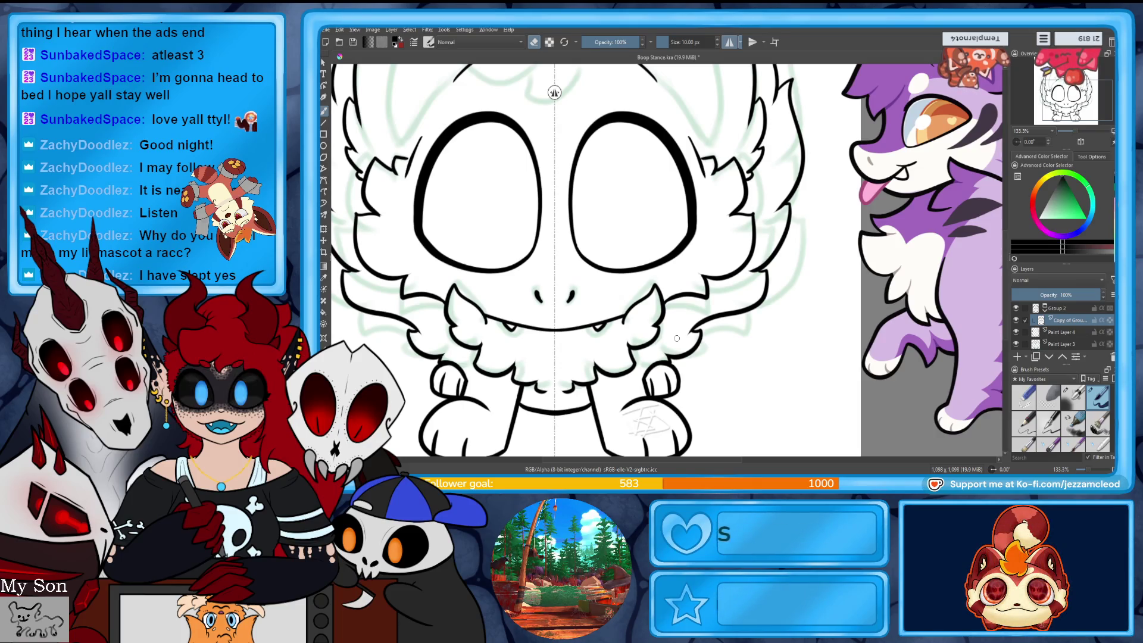
click(1060, 333)
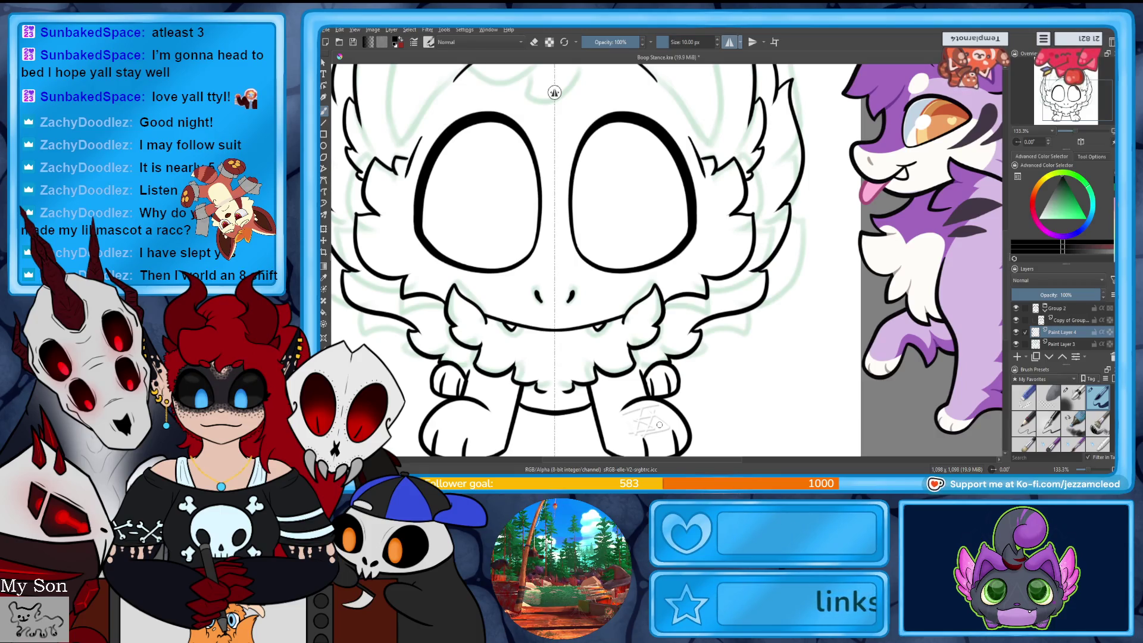
scroll(1076, 134, down, 5)
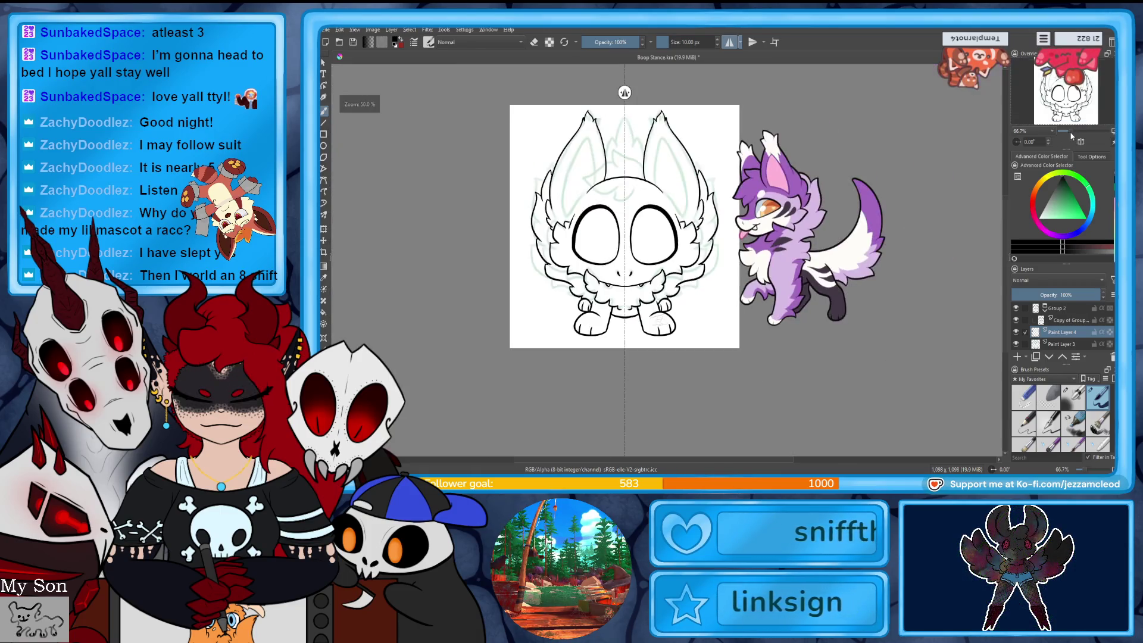
- Turn off mirroring and ink a curled fur tuft on the head between the ears
scroll(1078, 132, up, 4)
drag(1066, 113, 1080, 133)
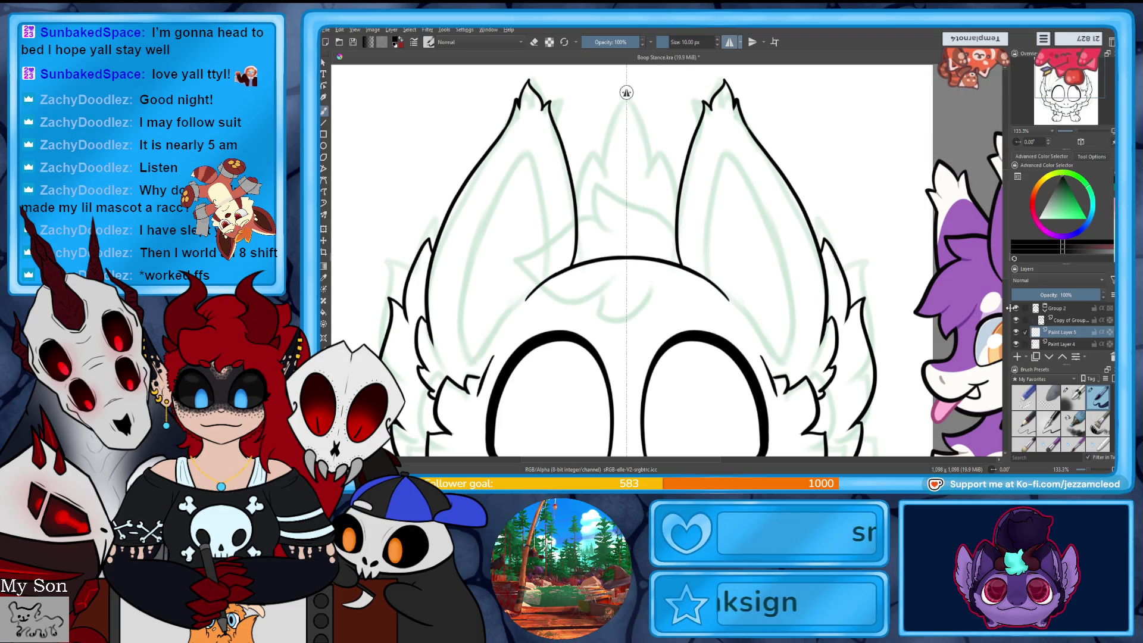
click(730, 42)
drag(675, 224, 619, 234)
drag(597, 176, 594, 203)
mouse_move(622, 226)
mouse_down()
mouse_move(577, 222)
mouse_move(511, 249)
mouse_move(625, 280)
mouse_up()
key(ctrl+z)
drag(620, 227, 593, 216)
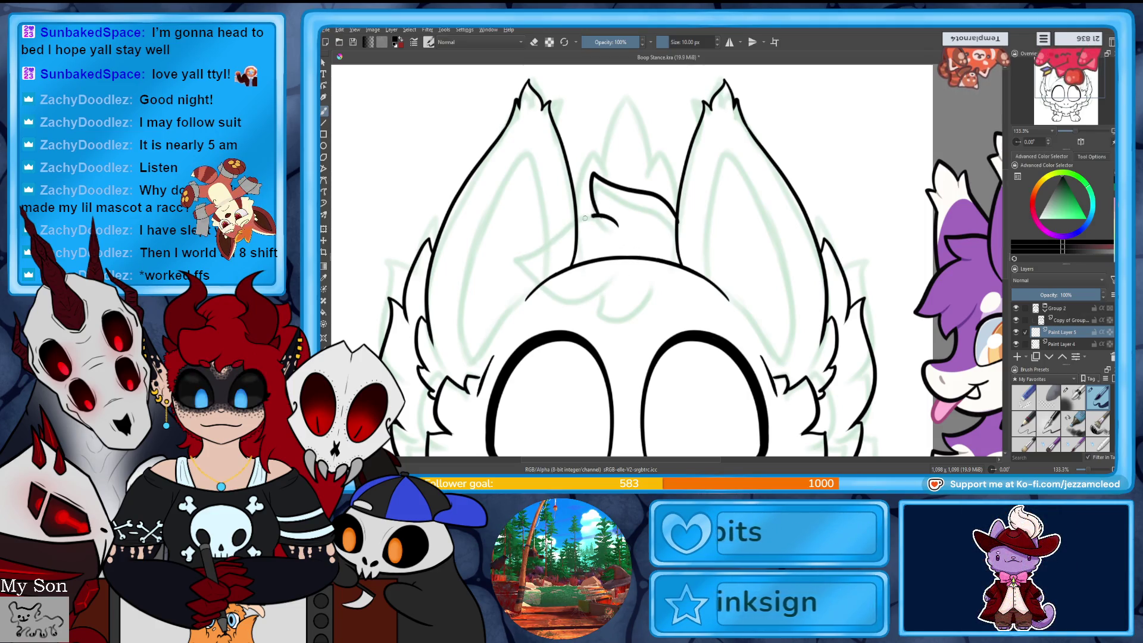
drag(612, 295, 670, 275)
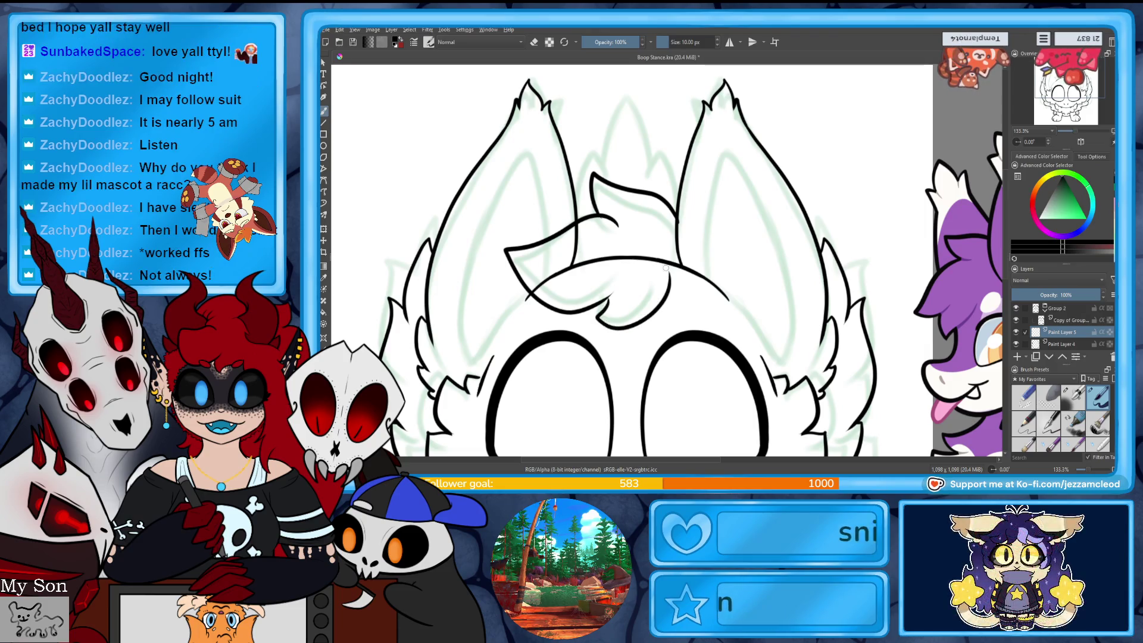
- Add a new paint layer above Paint Layer 5
key(e)
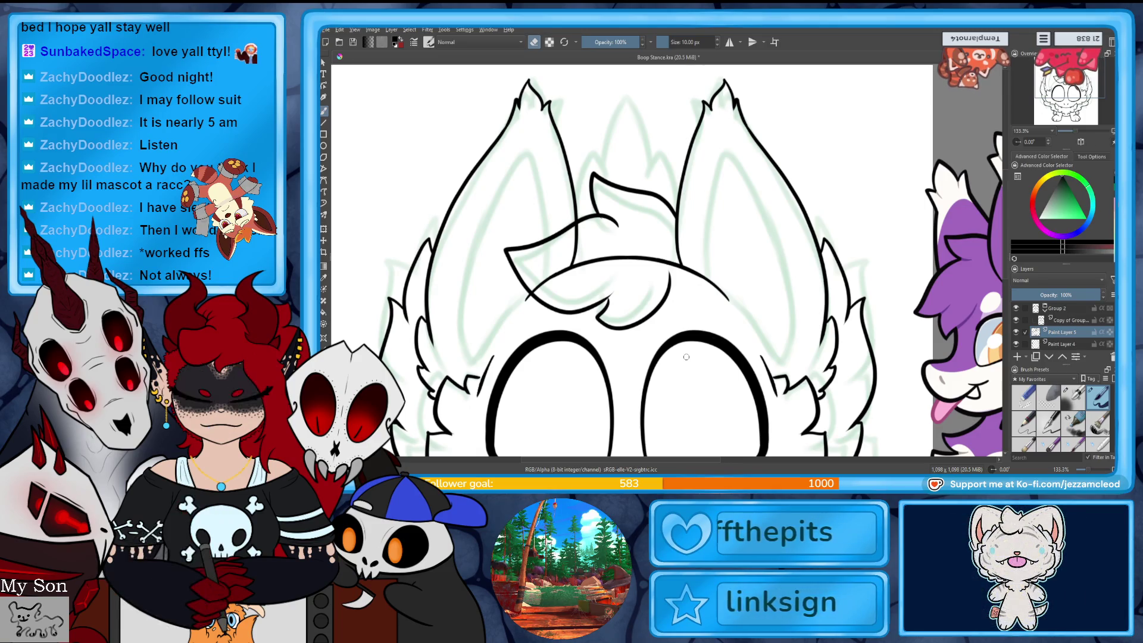
click(1020, 344)
click(1054, 331)
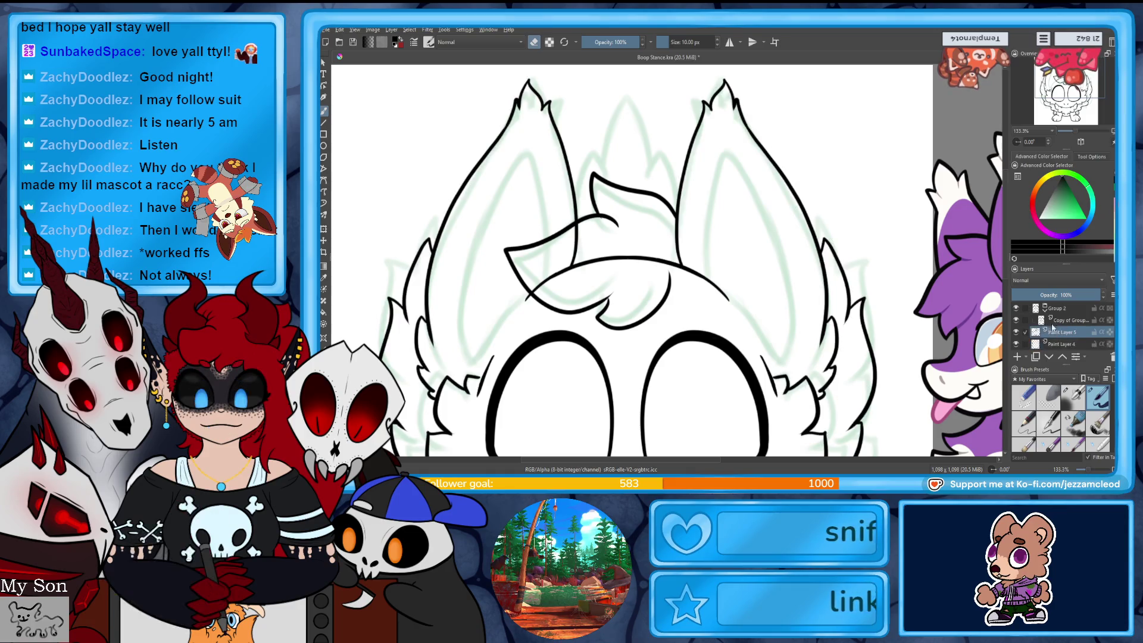
click(1018, 357)
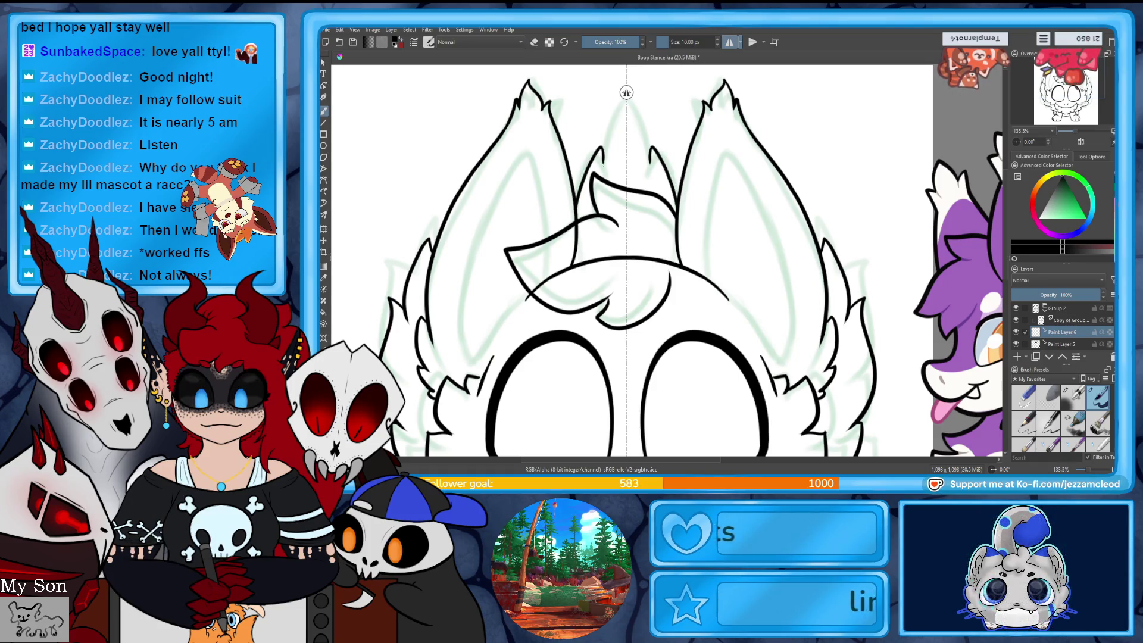
drag(603, 159, 595, 302)
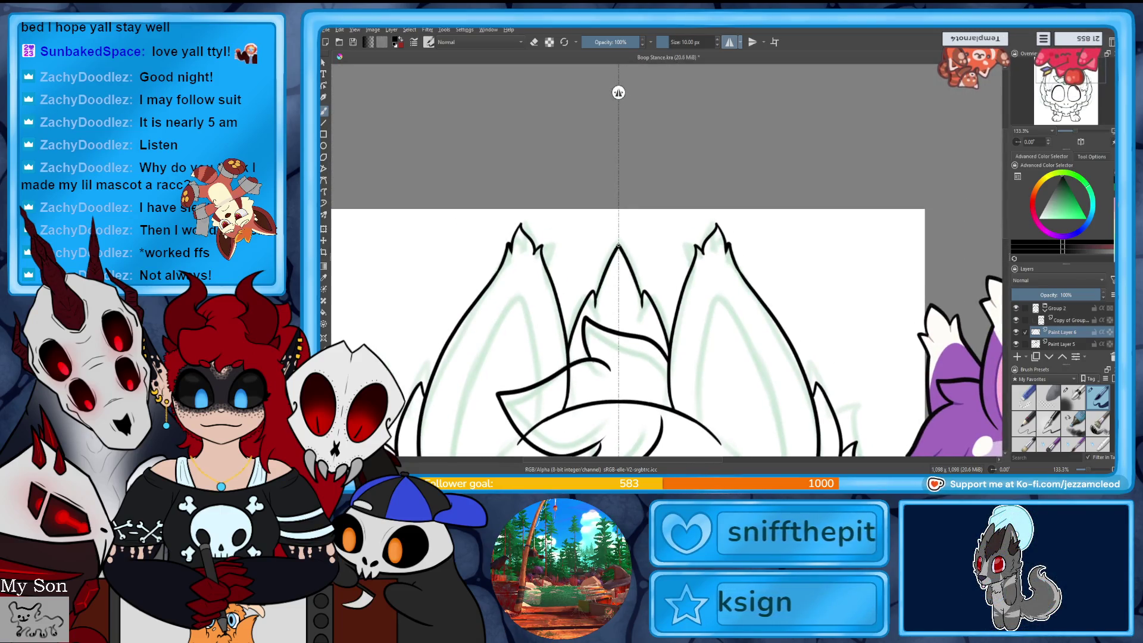
- Ink a tall pointed mirrored tuft between the ears, retrying it several times
drag(1079, 88, 1106, 98)
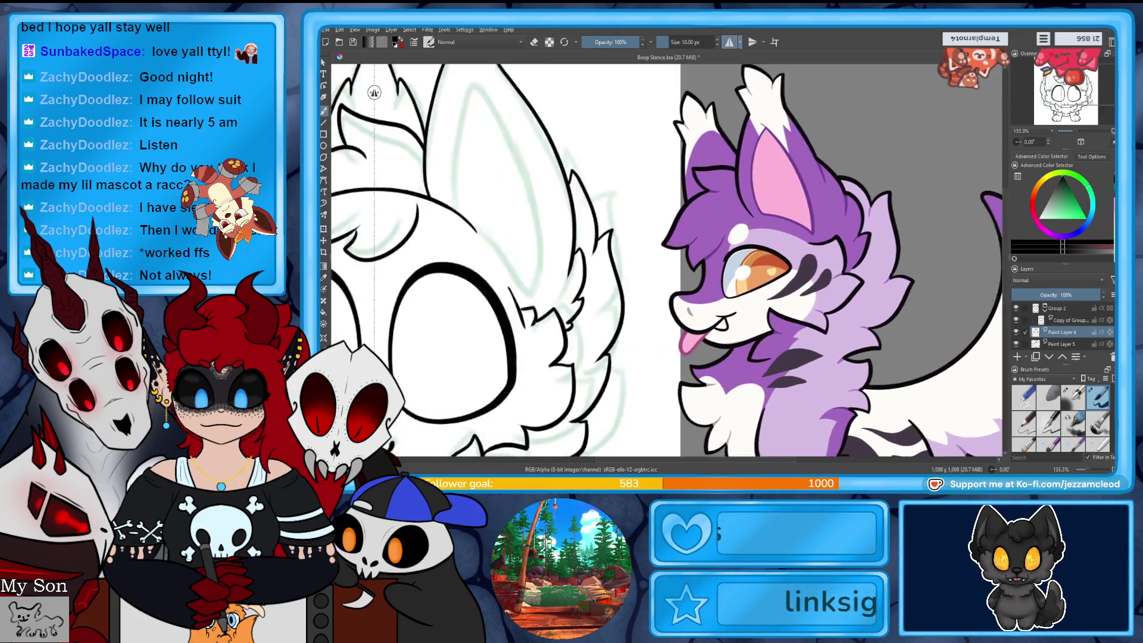
key(ctrl+z)
key(ctrl+z)
key(ctrl+z)
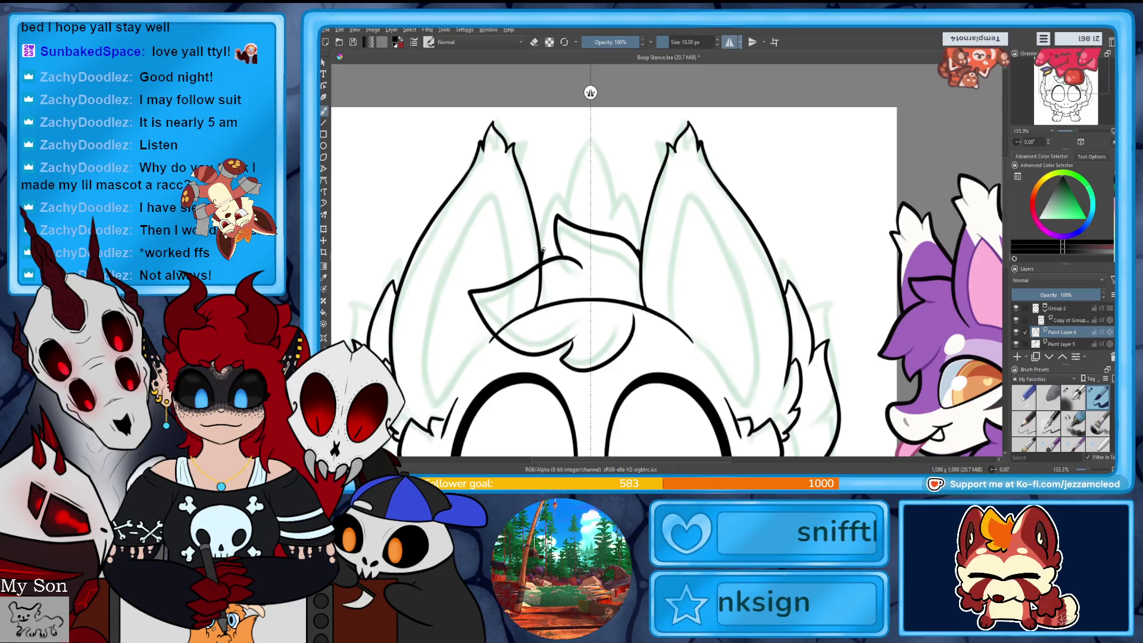
key(ctrl+z)
drag(591, 126, 553, 231)
key(ctrl+z)
key(ctrl+z)
drag(591, 136, 541, 265)
key(ctrl+z)
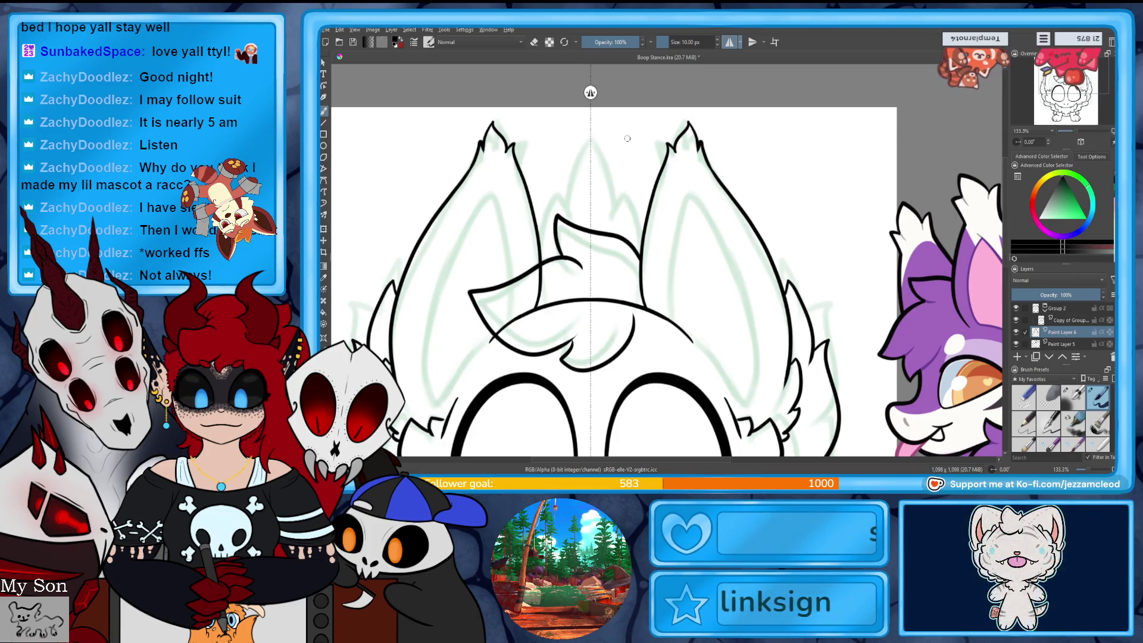
drag(590, 141, 535, 262)
key(ctrl+z)
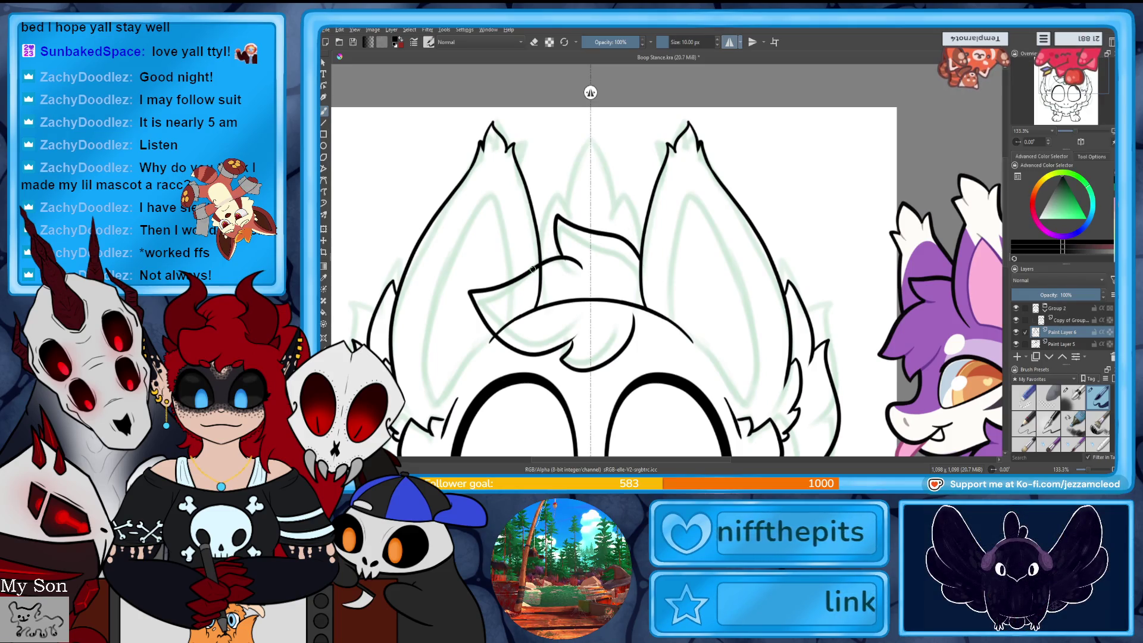
drag(591, 138, 615, 229)
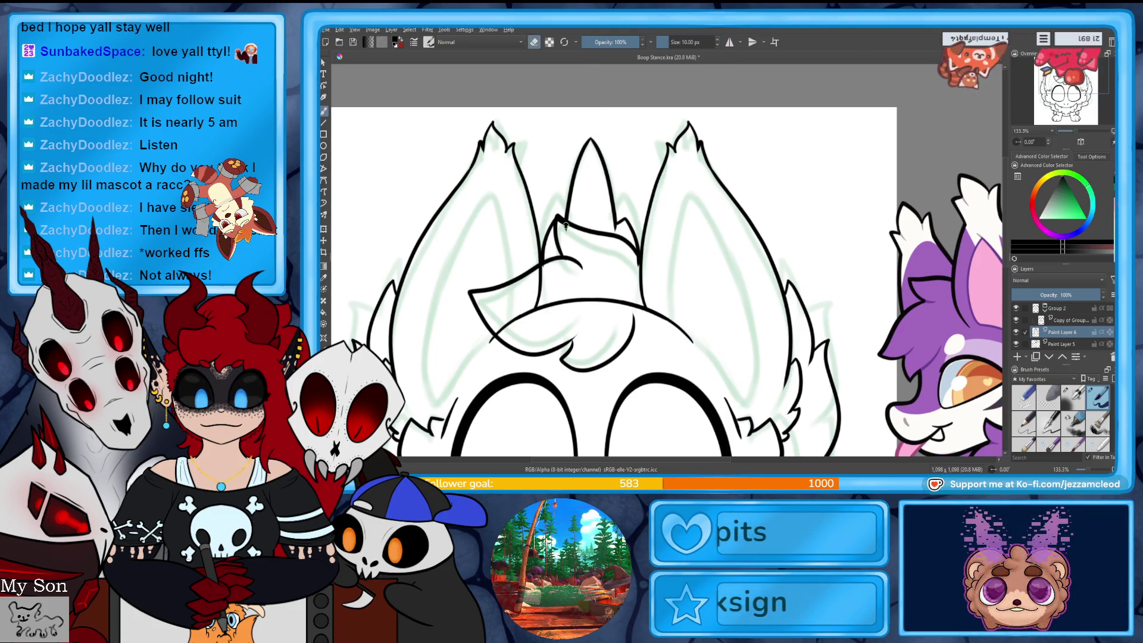
- Erase small overlaps on the middle tuft and on Paint Layer 5, then return to Paint Layer 6
drag(564, 226, 559, 222)
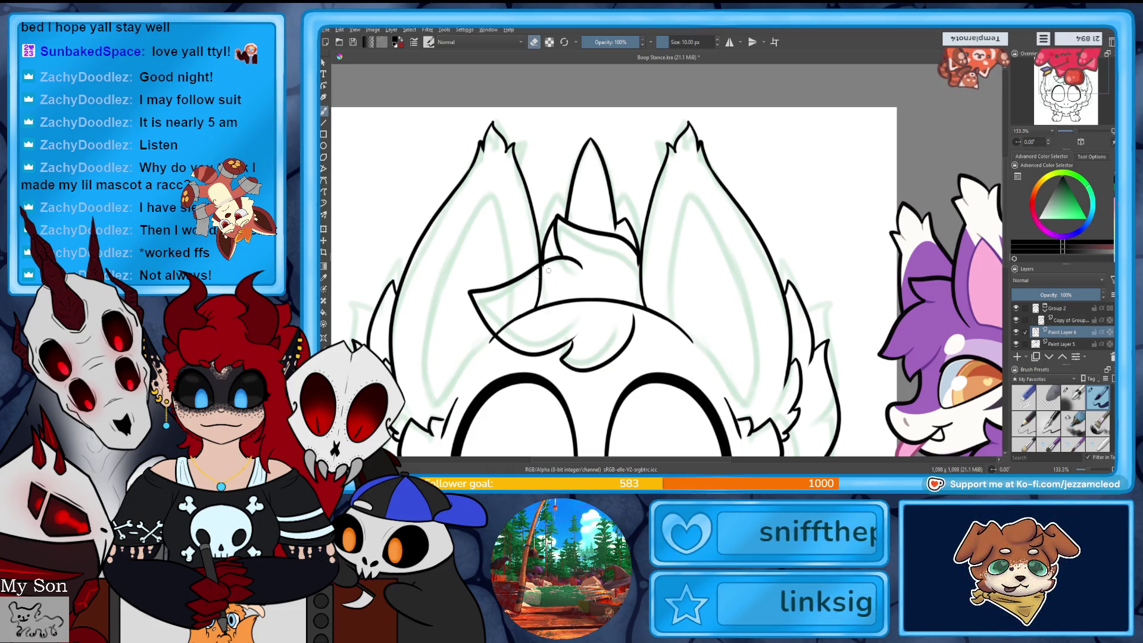
click(1073, 321)
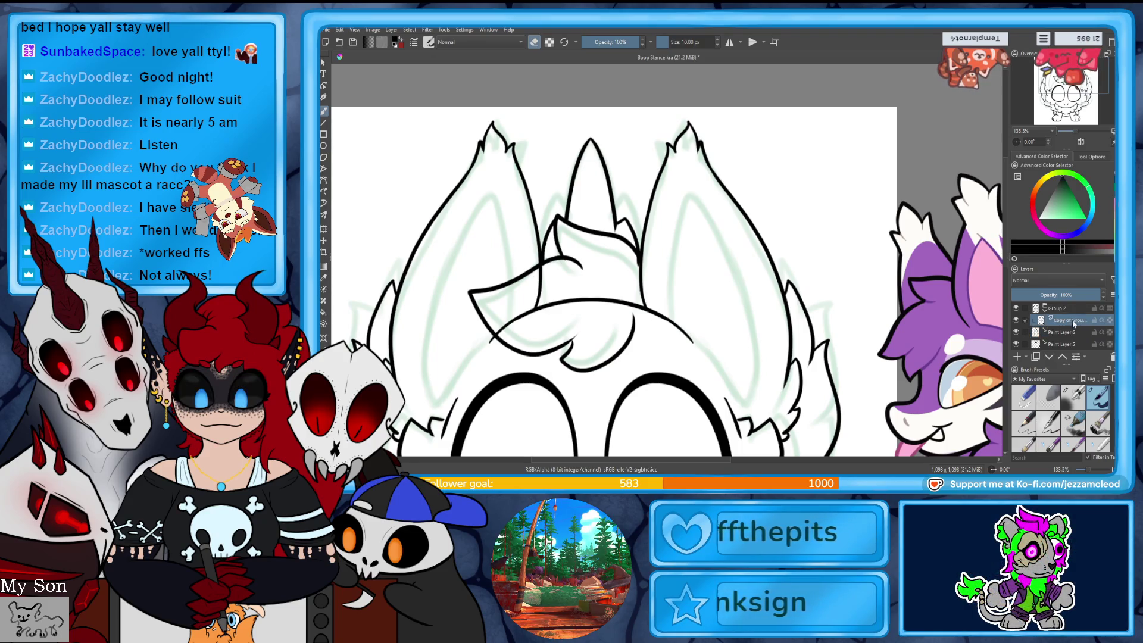
click(1066, 344)
mouse_move(528, 271)
mouse_down()
mouse_move(551, 265)
mouse_move(529, 277)
mouse_move(538, 285)
mouse_move(524, 307)
mouse_up()
click(1066, 341)
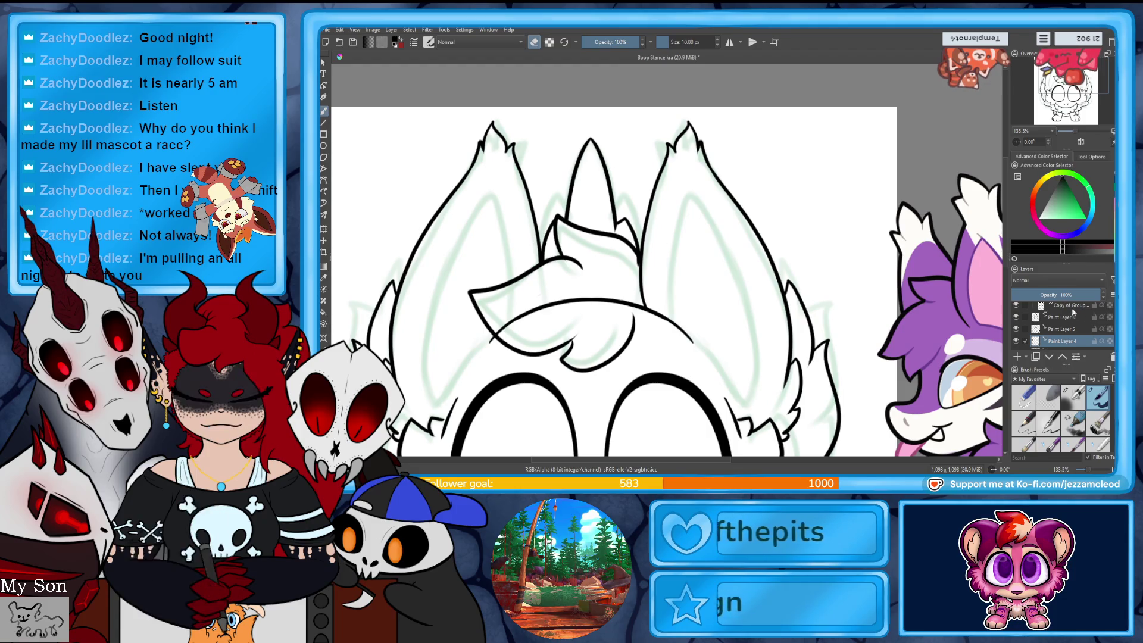
key(Page_Up)
key(Page_Up)
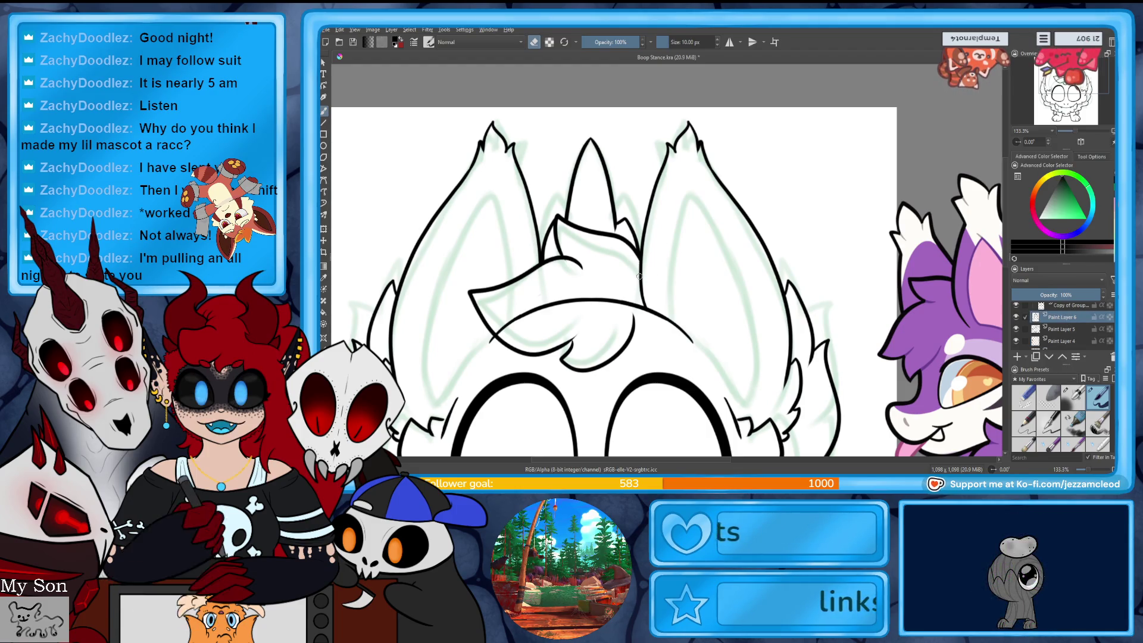
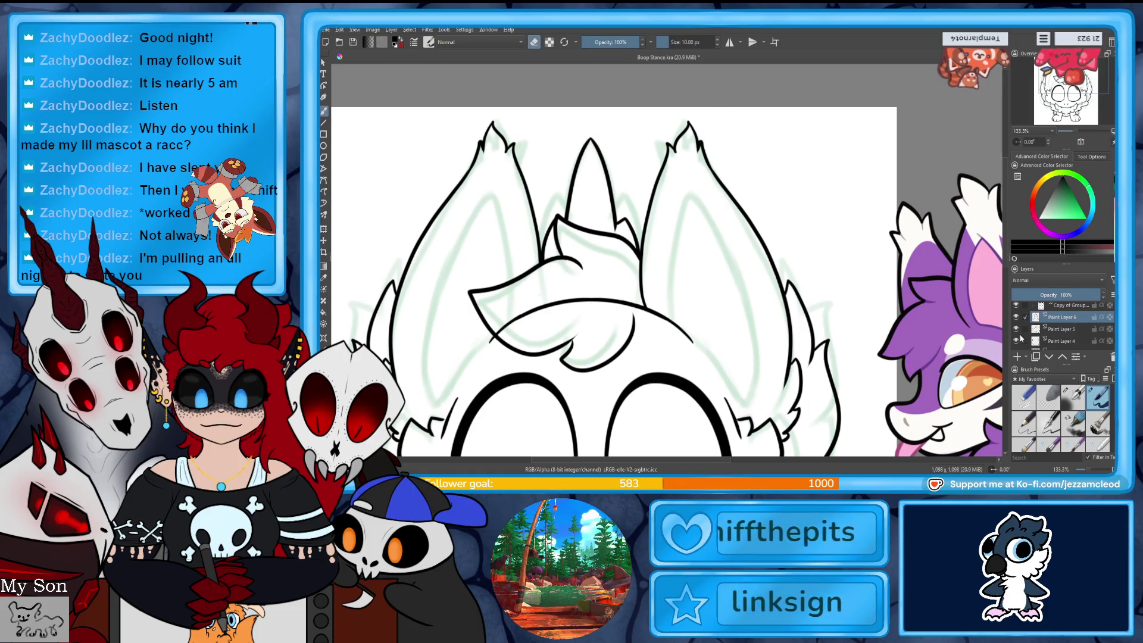
- On Paint Layer 4, add a short ink stroke to the right ear's outline tip
click(1048, 340)
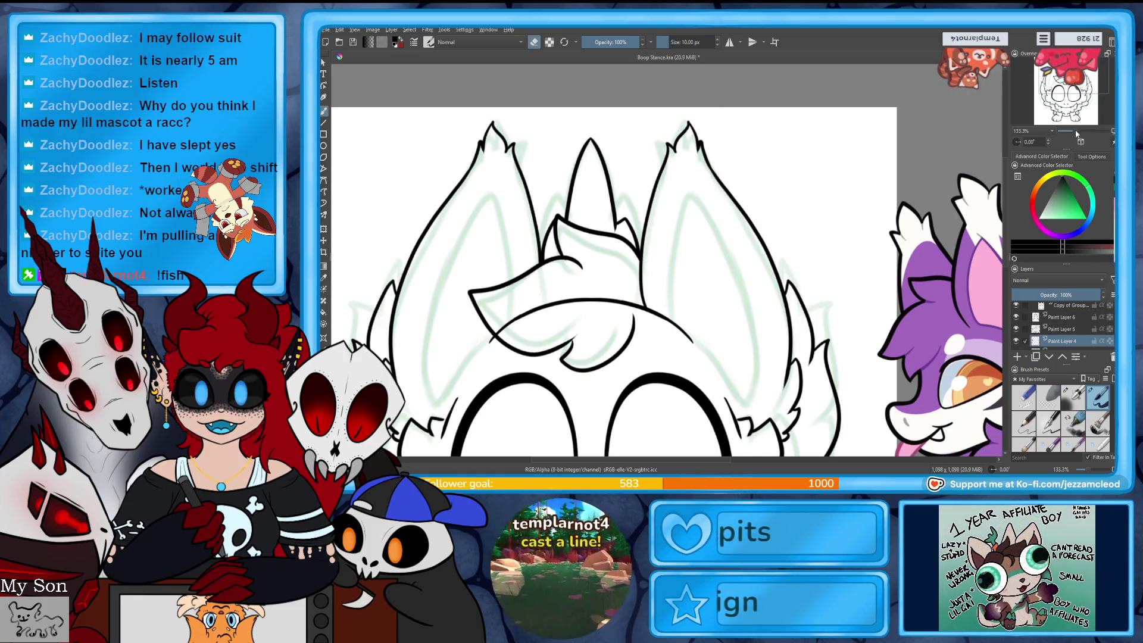
scroll(674, 90, up, 2)
drag(723, 199, 727, 190)
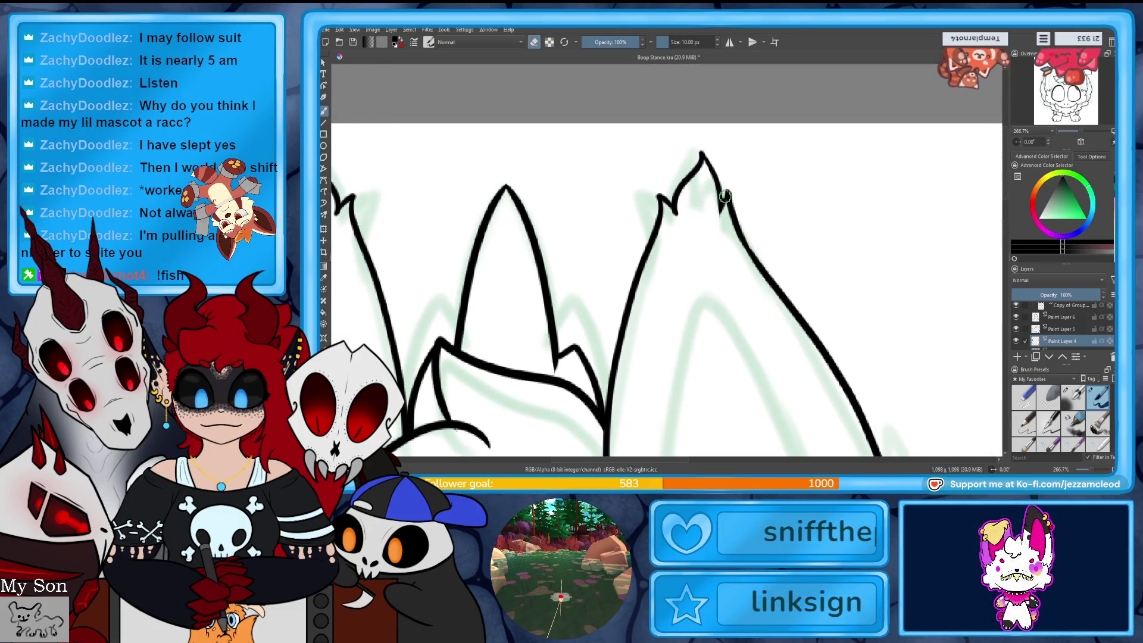
key(e)
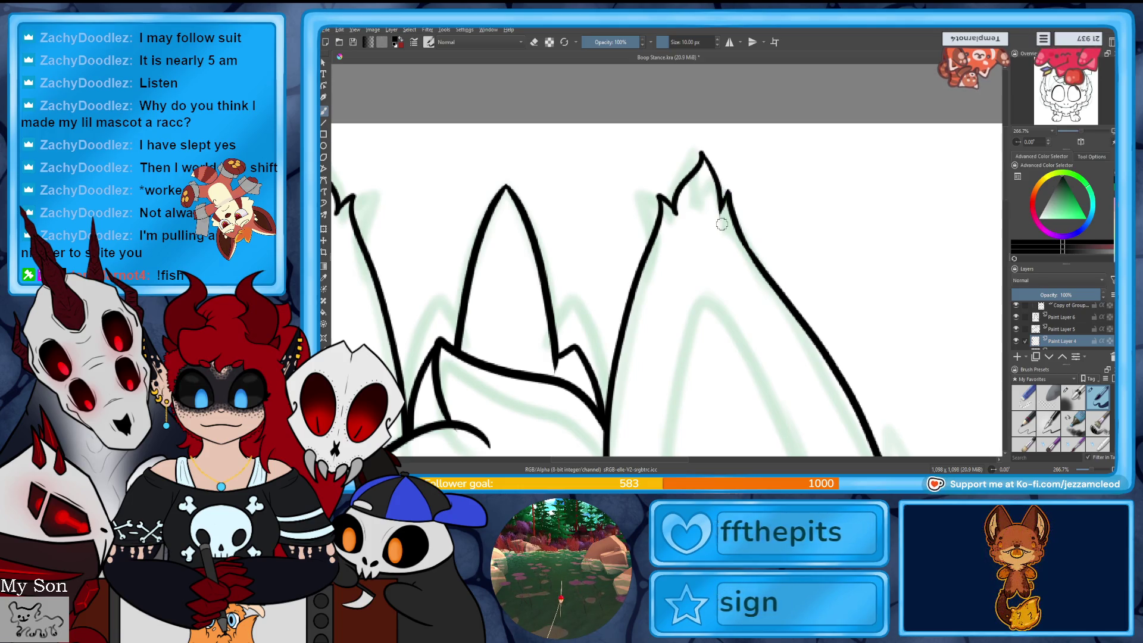
- Zoom back out and select the Copy of Group layer with the eraser active
drag(1080, 135, 1063, 132)
scroll(1066, 327, up, 2)
click(1066, 329)
key(e)
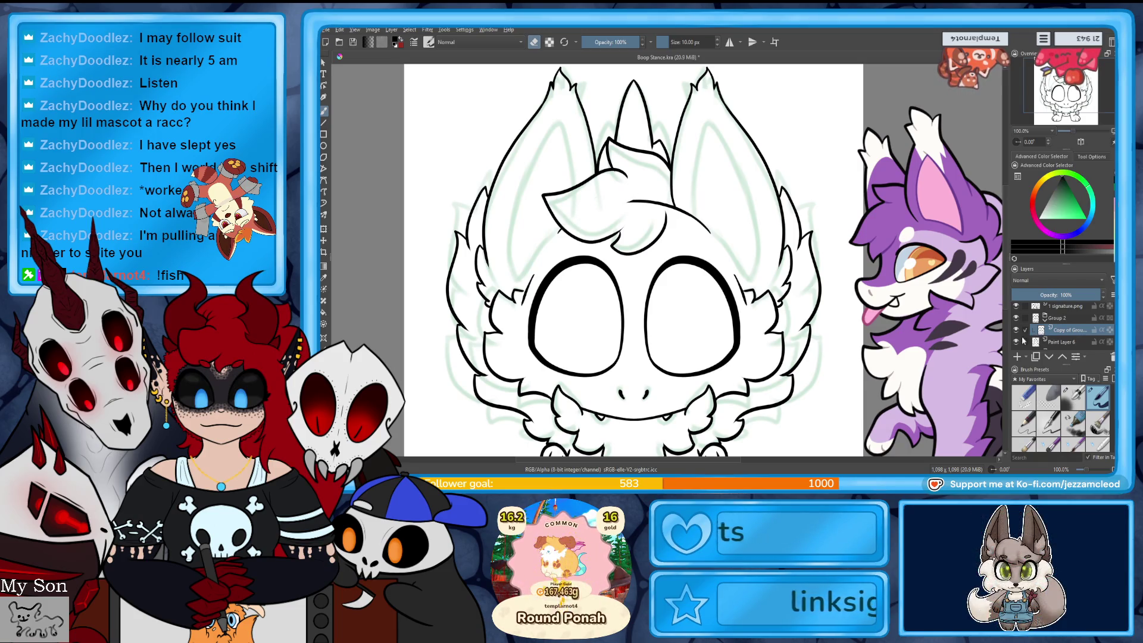
- Cycle through the paint layers and settle on Paint Layer 5
click(1061, 342)
scroll(1059, 337, down, 3)
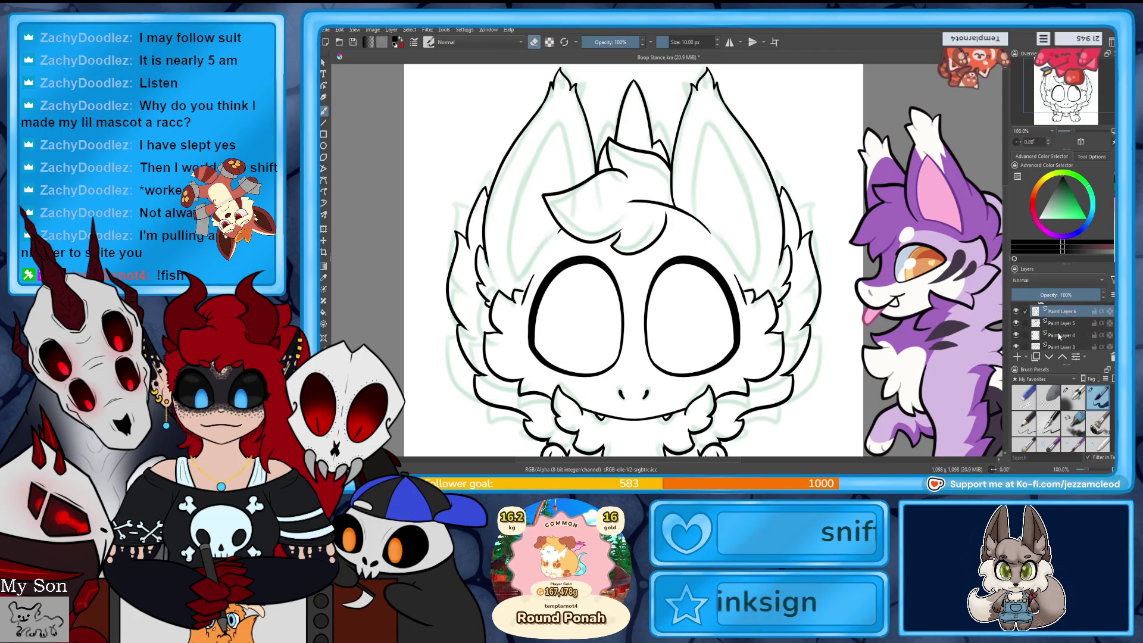
click(1061, 323)
click(1063, 336)
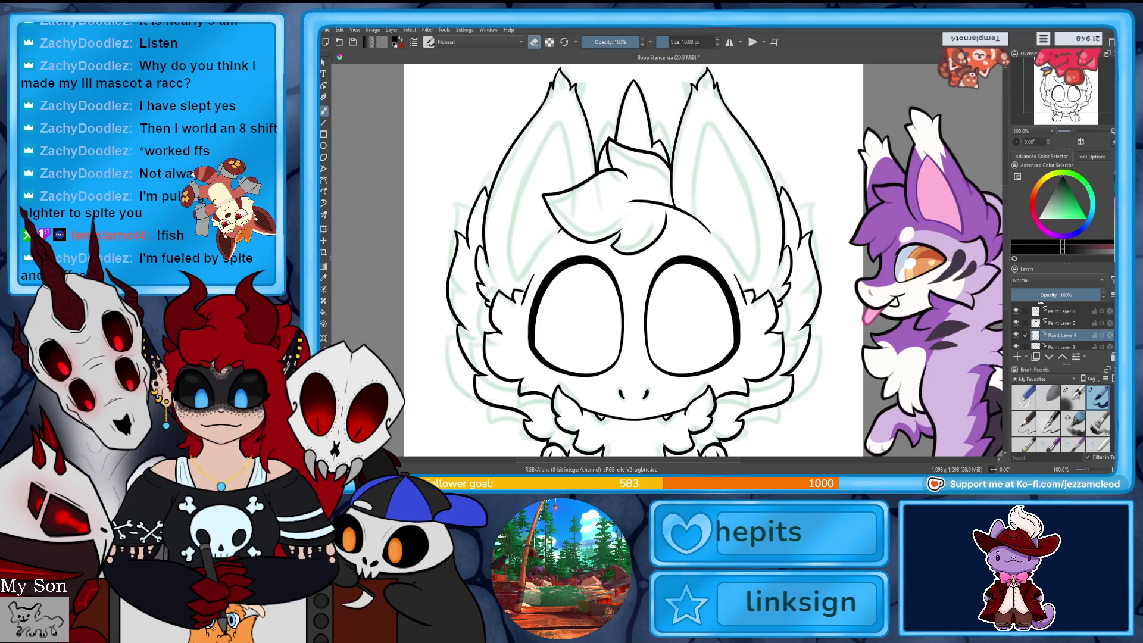
click(1066, 318)
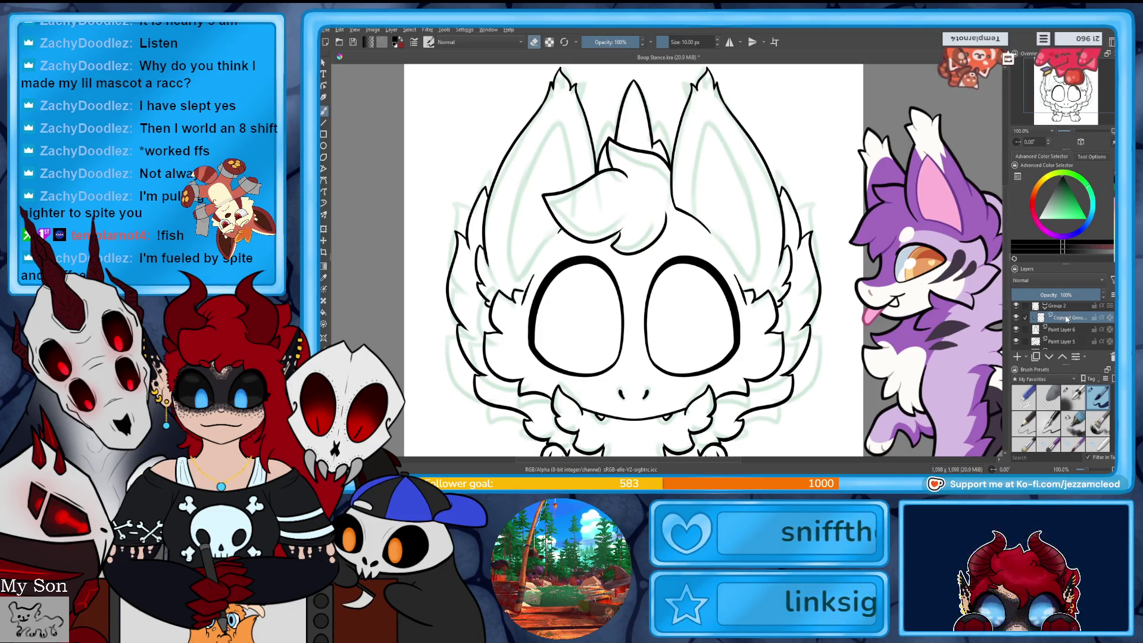
click(1047, 339)
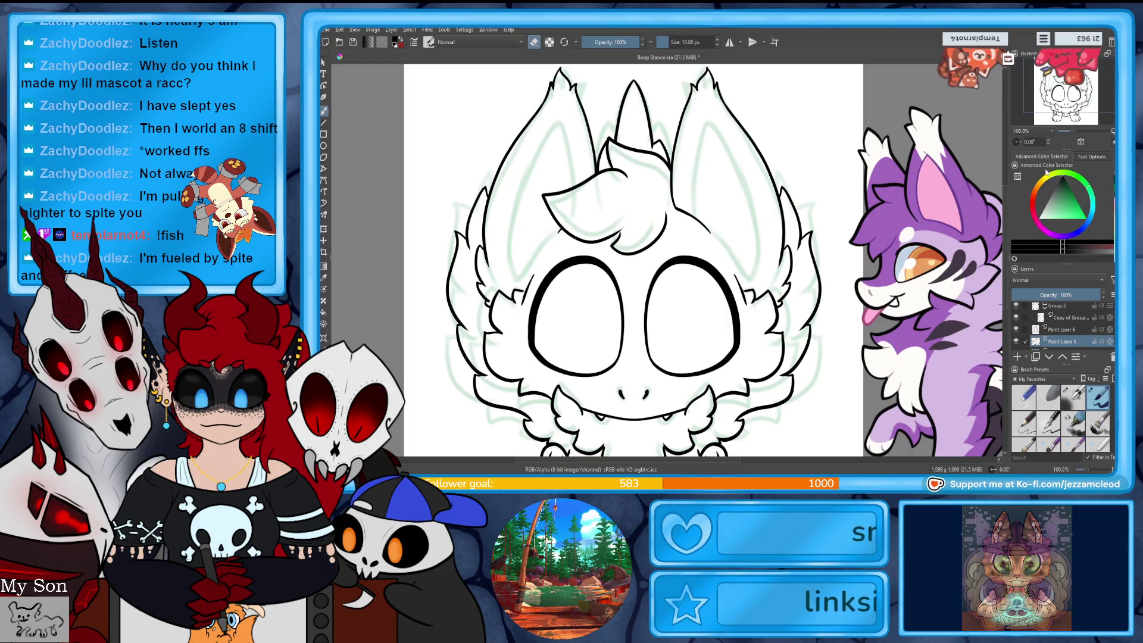
- Save the file and enable horizontal mirror drawing down the character's centre
click(1079, 119)
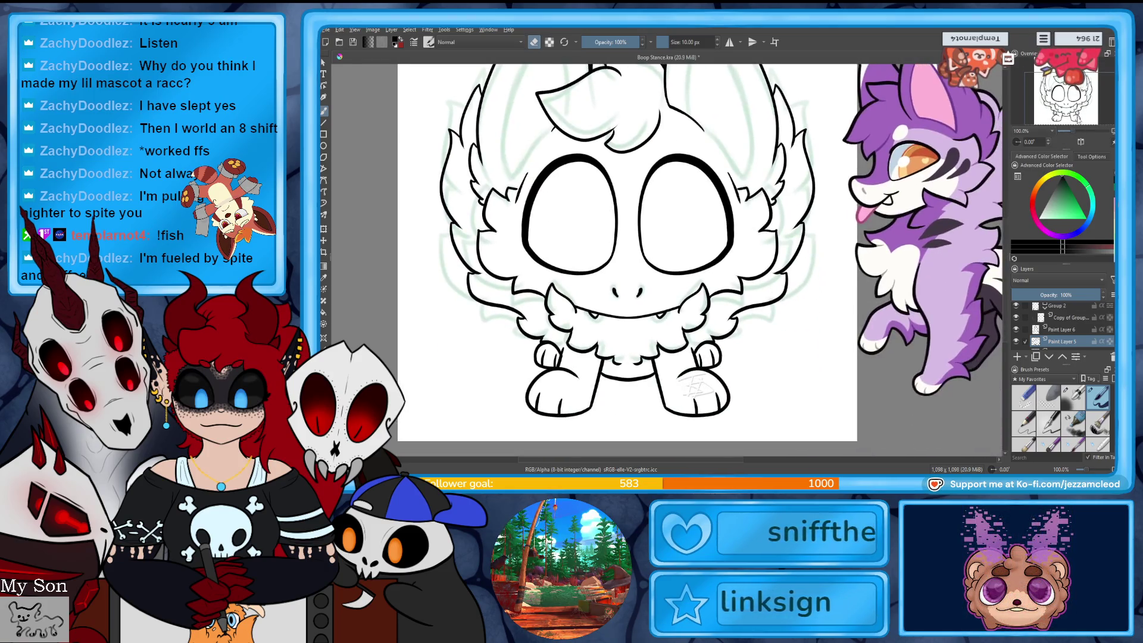
key(ctrl+s)
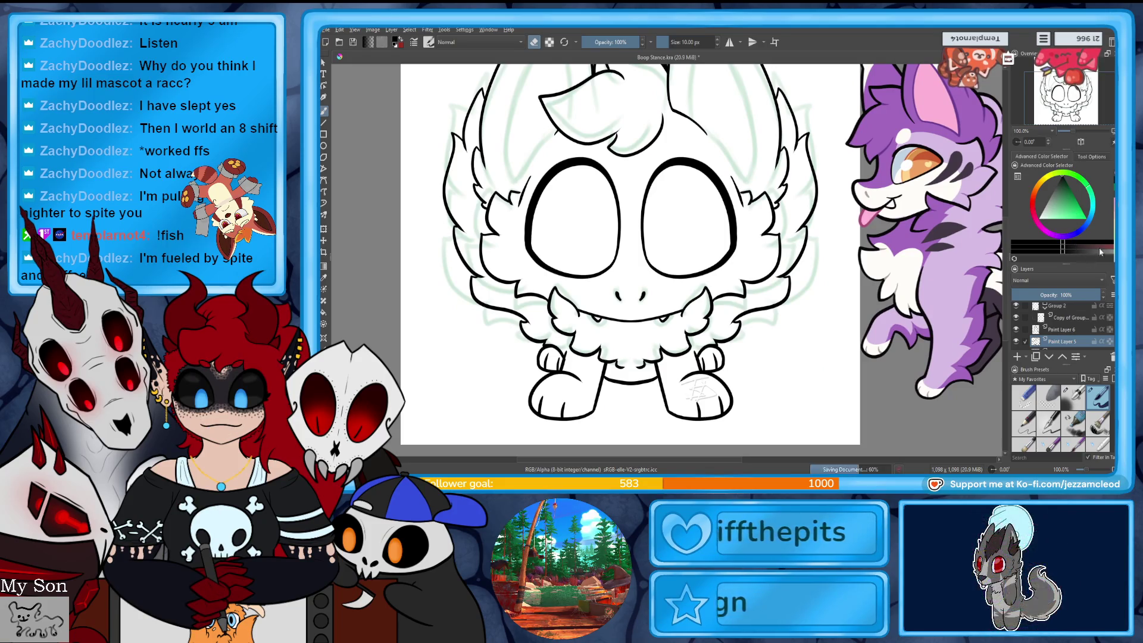
click(726, 46)
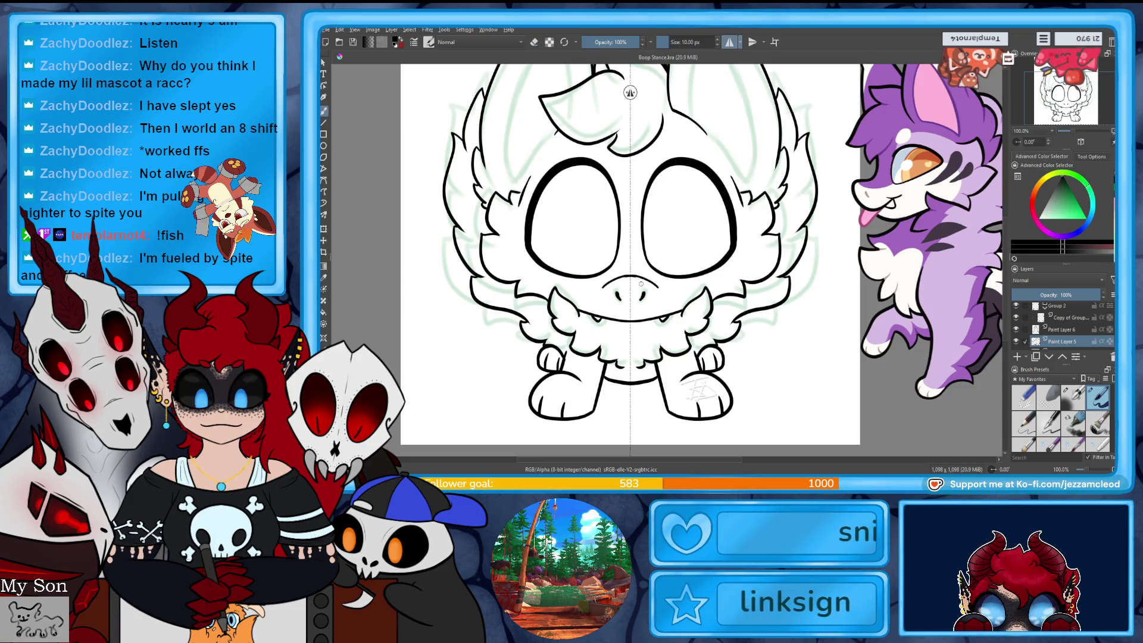
- Ink a mirrored arch over the muzzle's nostrils
drag(602, 285, 657, 278)
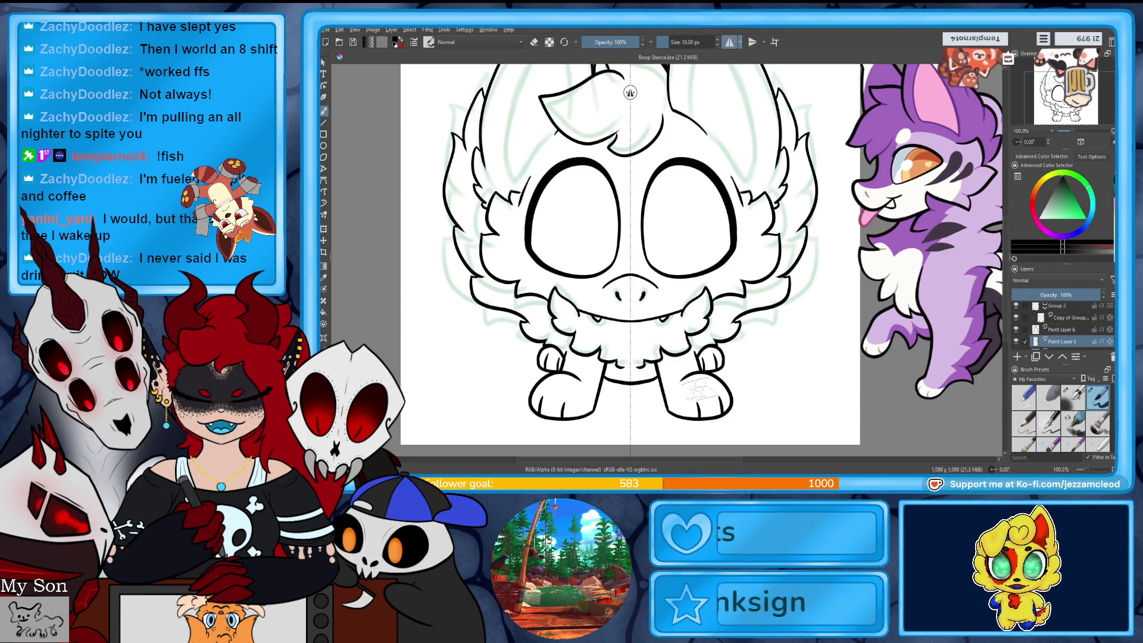
click(1081, 132)
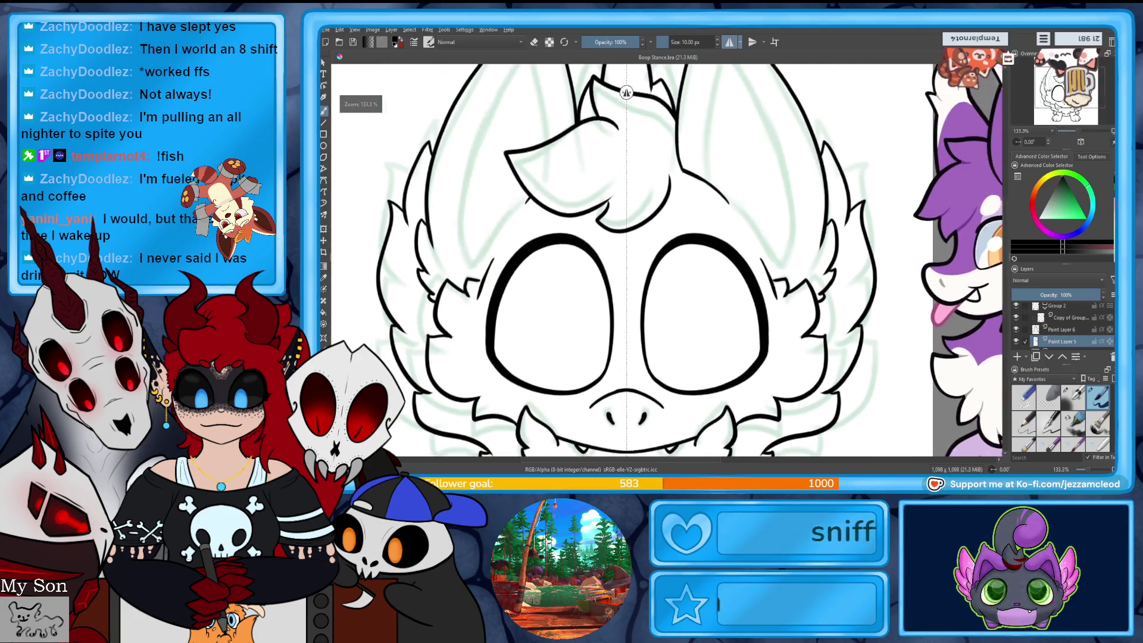
scroll(1000, 358, up, 5)
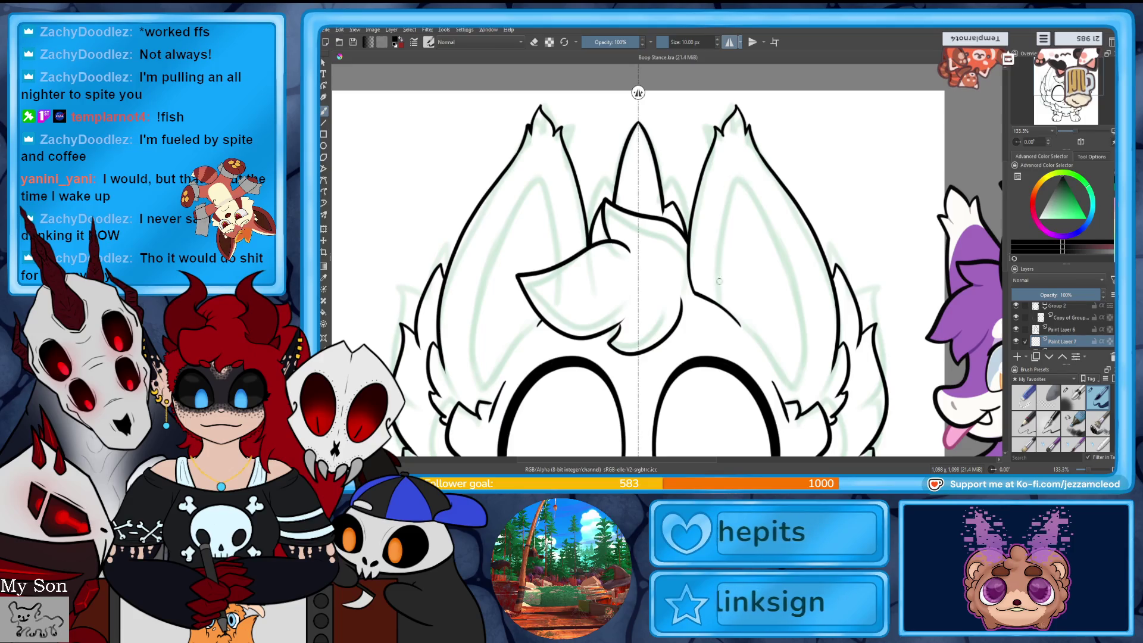
- Draw and redraw mirrored inner-ear outlines in both ears until they fit
mouse_move(774, 220)
mouse_down()
mouse_move(795, 388)
mouse_move(740, 322)
mouse_up()
key(ctrl+z)
drag(801, 390, 750, 182)
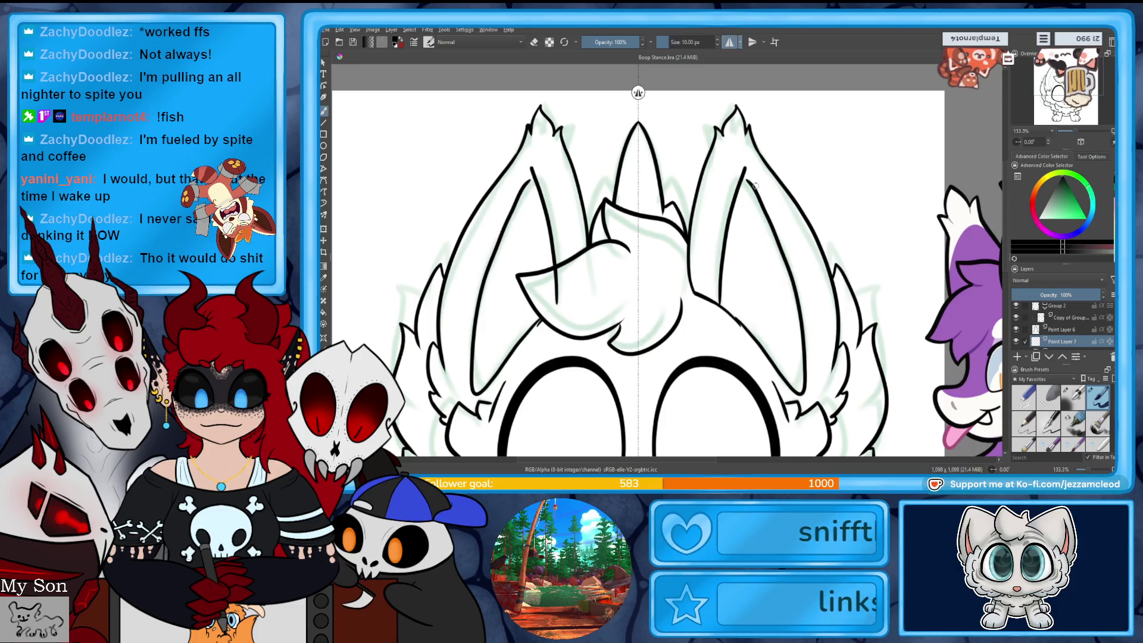
key(ctrl+z)
drag(789, 283, 753, 181)
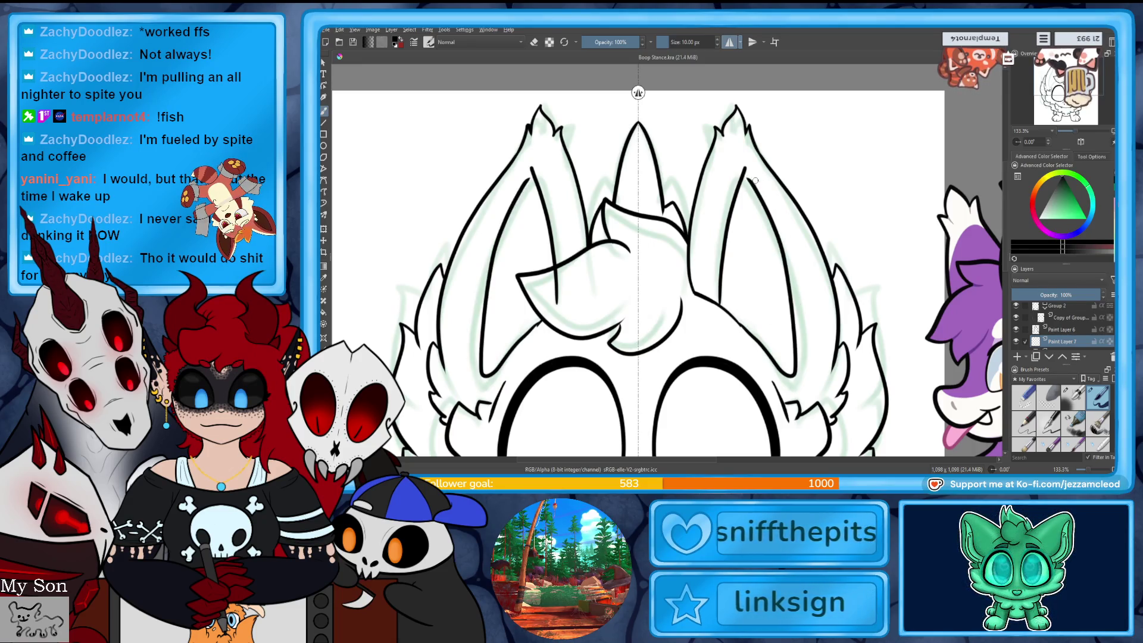
key(ctrl+z)
key(ctrl+z)
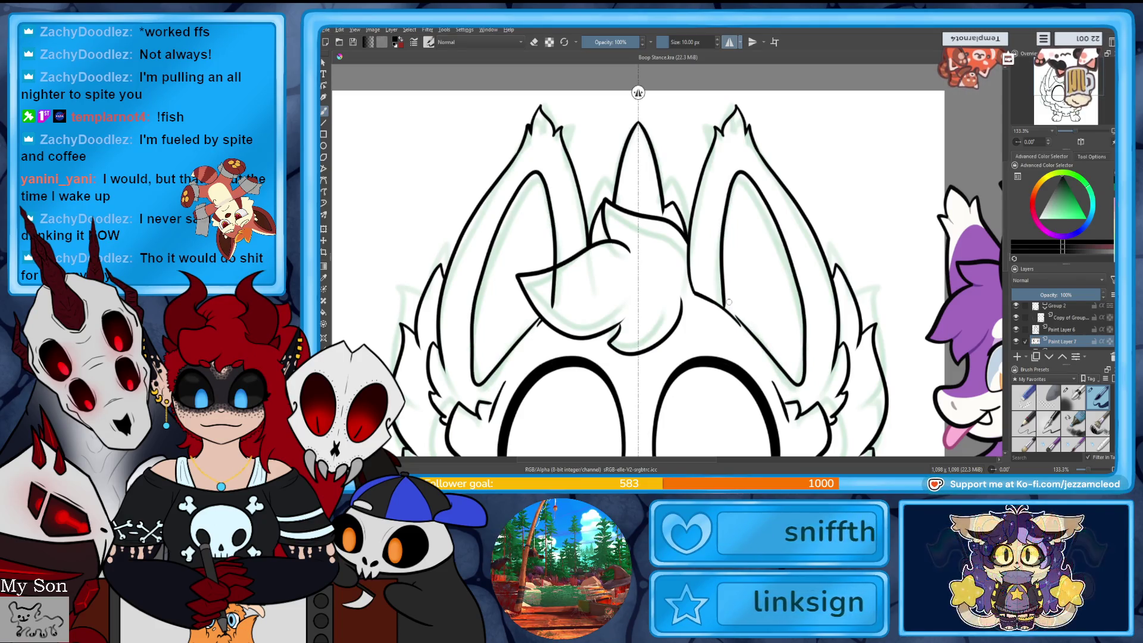
key(ctrl+z)
mouse_move(731, 196)
mouse_down()
mouse_move(808, 386)
mouse_move(792, 351)
mouse_move(723, 292)
mouse_up()
key(ctrl+z)
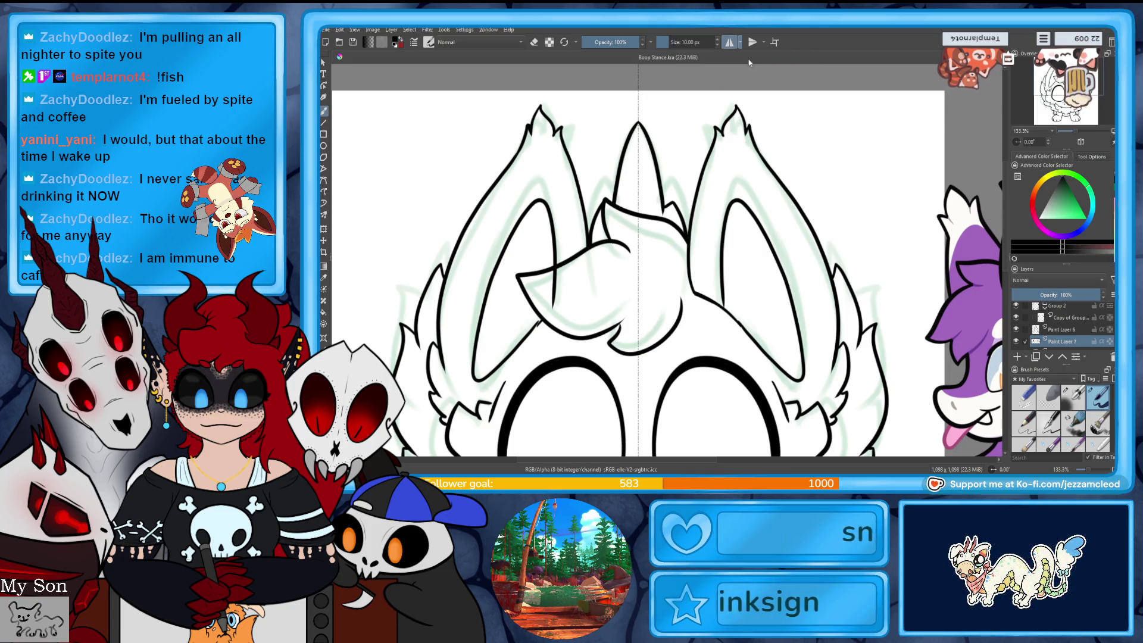
click(740, 41)
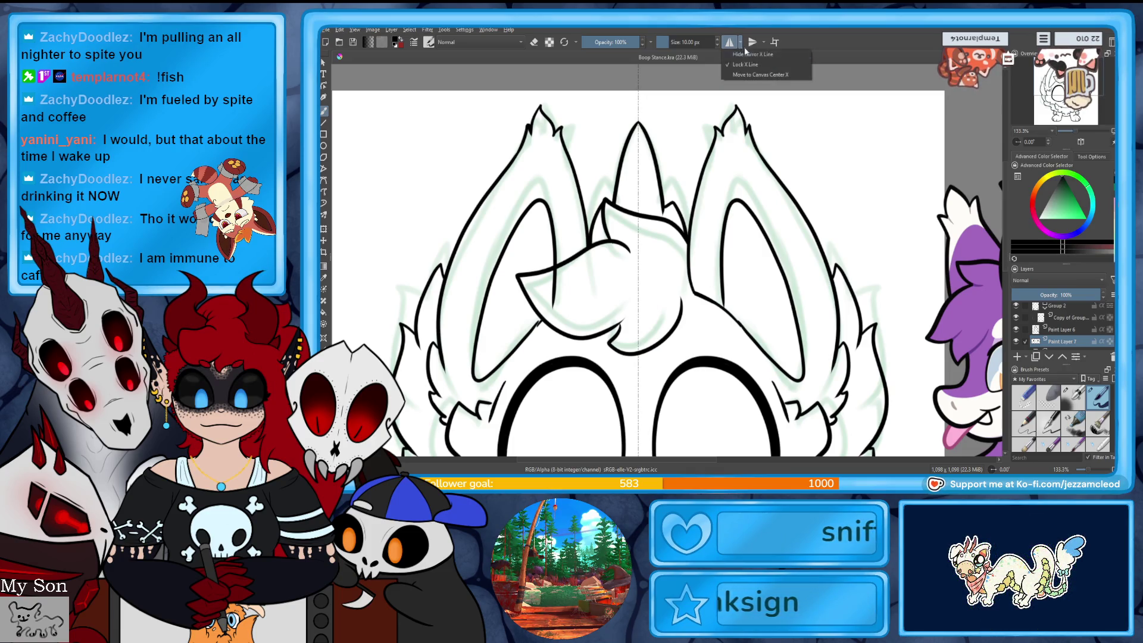
- Close the mirror options, compare with the eye-oval layer hidden, and select Paint Layer 6
click(767, 73)
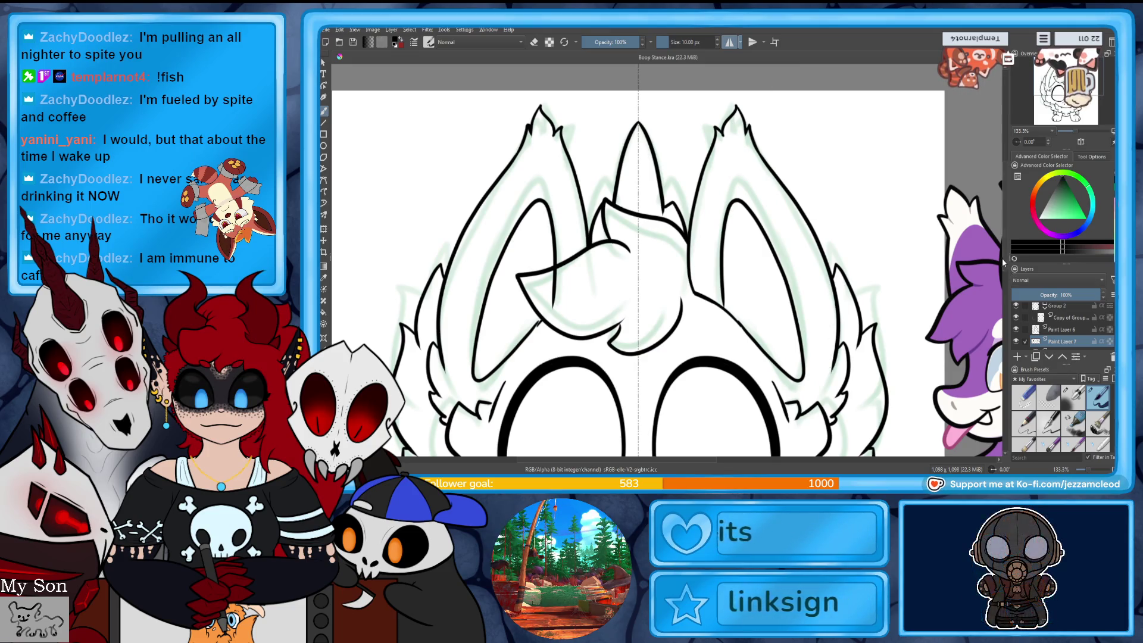
scroll(831, 370, down, 2)
click(1016, 319)
click(1017, 320)
click(1017, 319)
click(1016, 320)
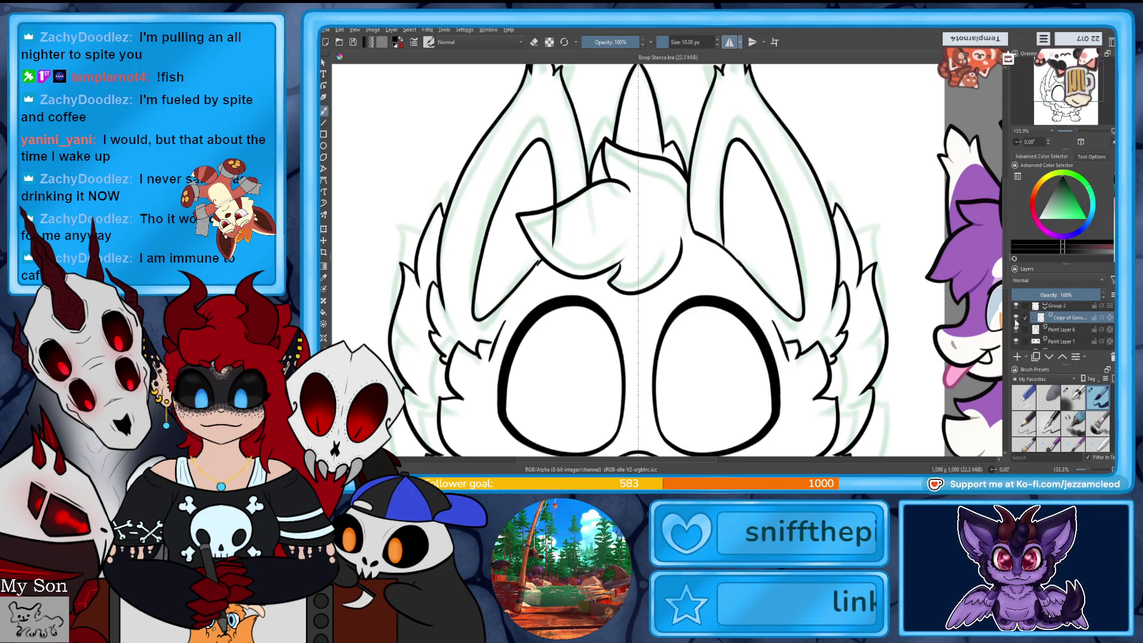
click(1057, 331)
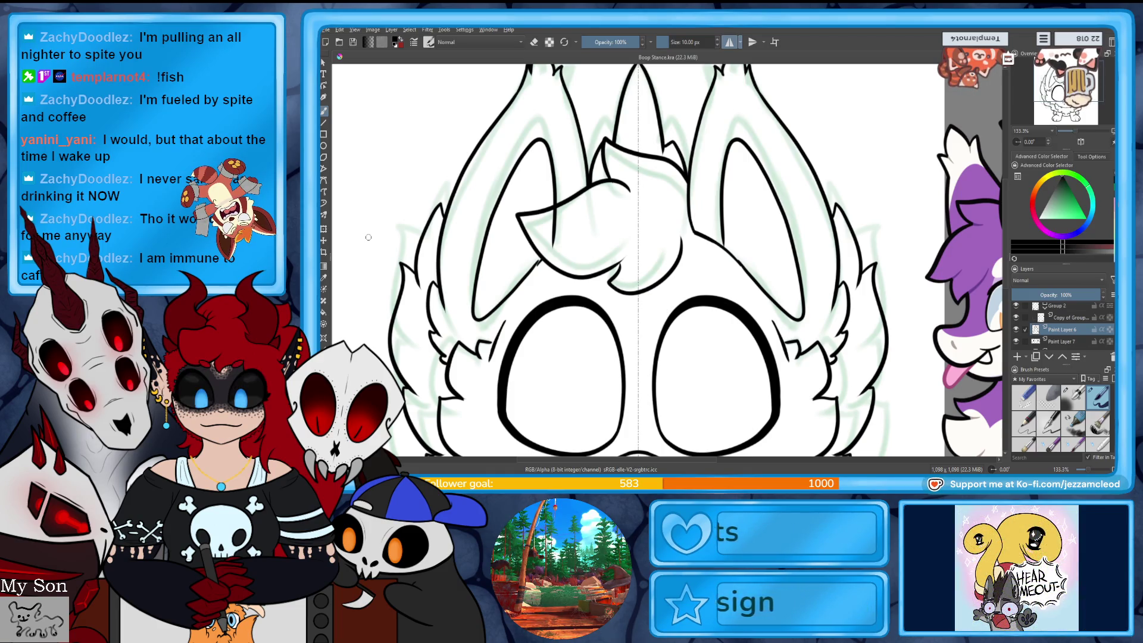
- Undo the old inner-ear lines and draw a mirrored inverted-V stroke in both ears
key(ctrl+z)
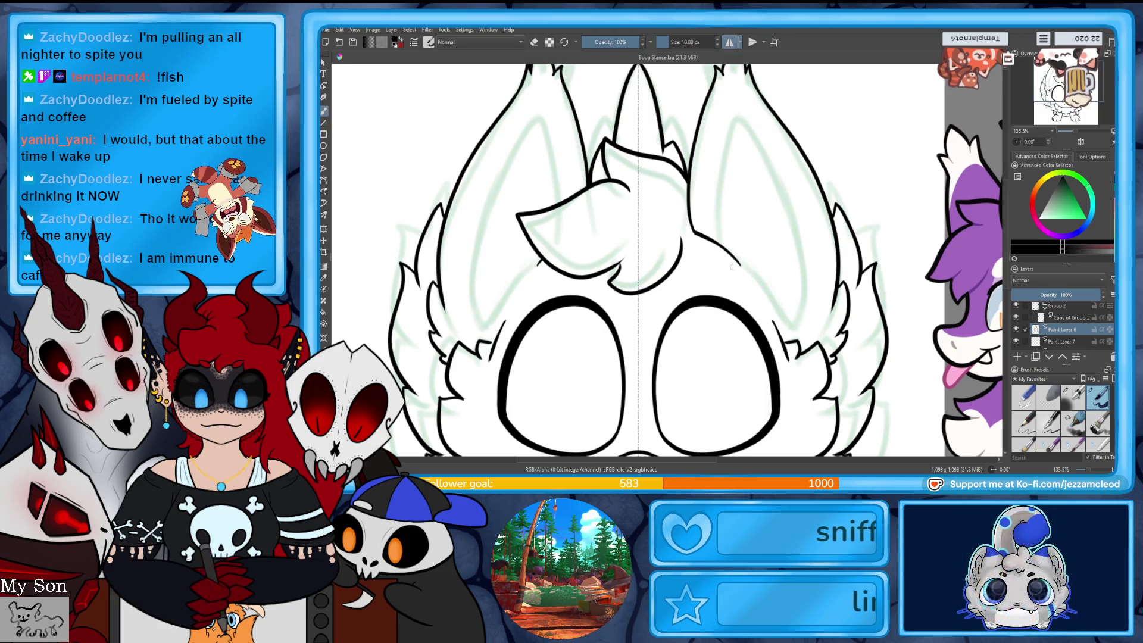
mouse_move(743, 263)
mouse_down()
mouse_move(752, 275)
mouse_move(718, 238)
mouse_move(757, 136)
mouse_move(807, 285)
mouse_move(777, 292)
mouse_up()
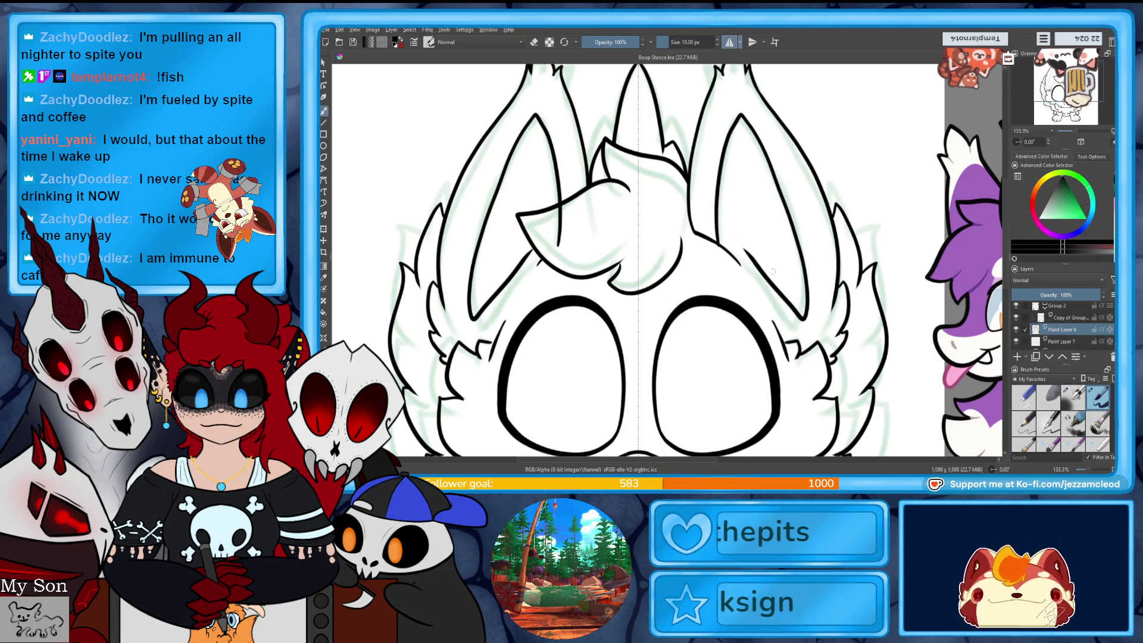
key(ctrl+z)
key(ctrl+z)
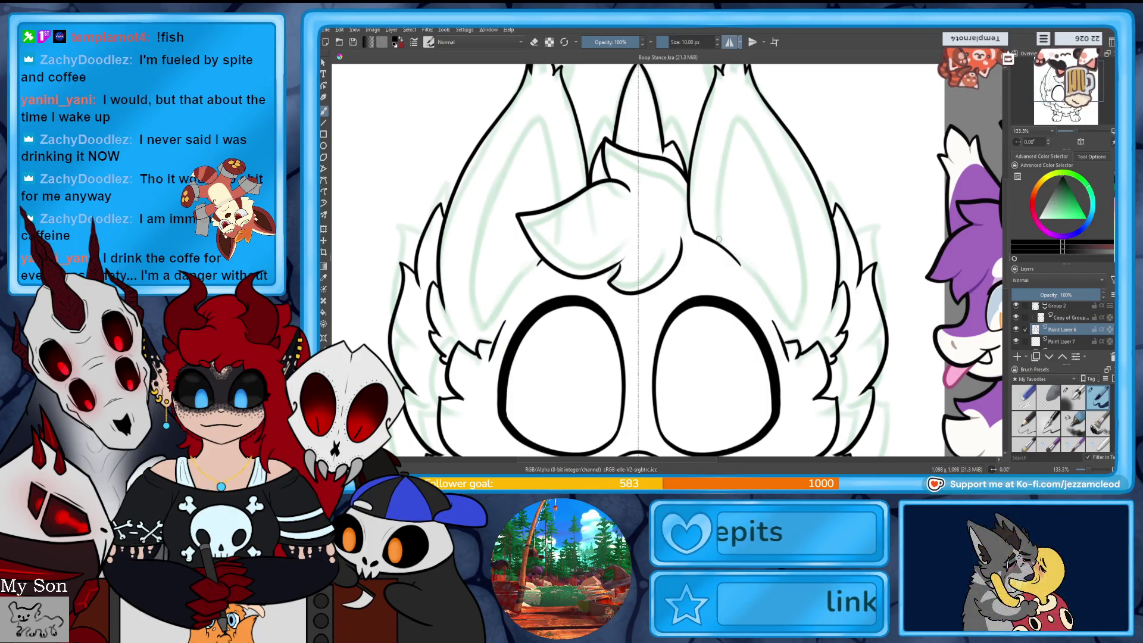
key(ctrl+z)
mouse_move(718, 241)
mouse_down()
mouse_move(728, 128)
mouse_move(795, 301)
mouse_up()
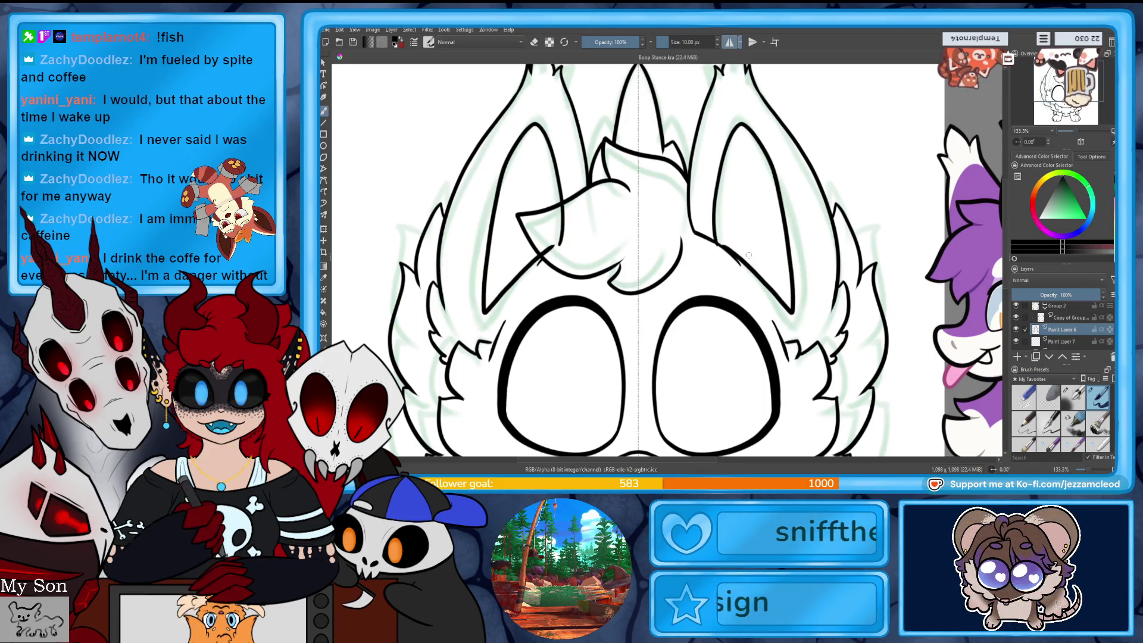
key(ctrl+t)
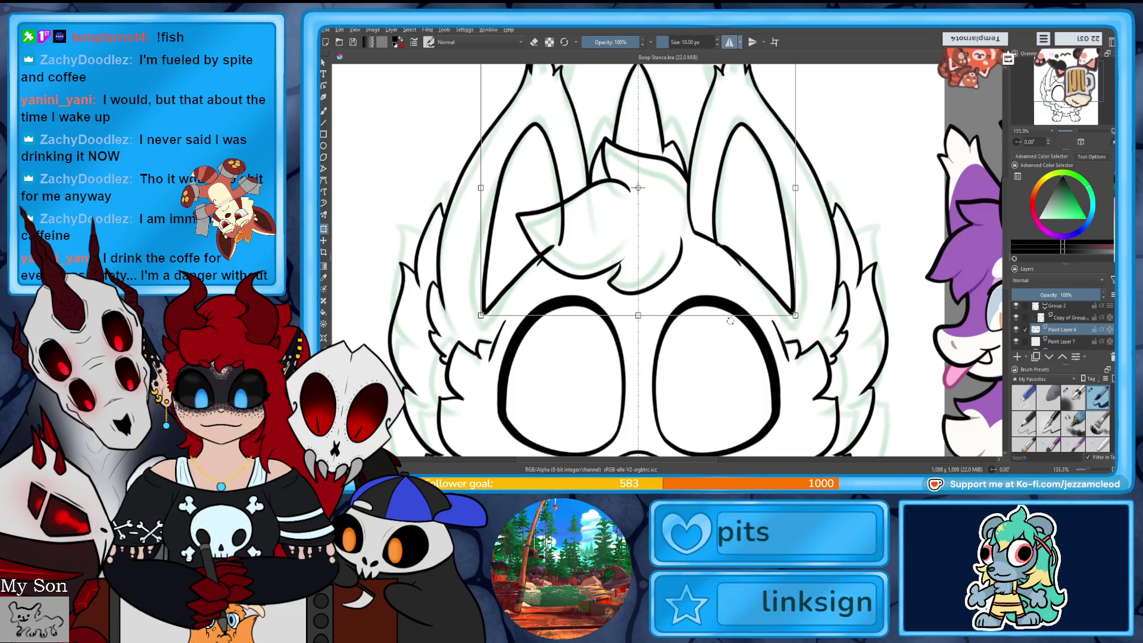
- Try transforming the Copy of Group layer, then return to the freehand brush
click(1066, 317)
scroll(1066, 327, up, 1)
scroll(1075, 314, up, 1)
click(1075, 310)
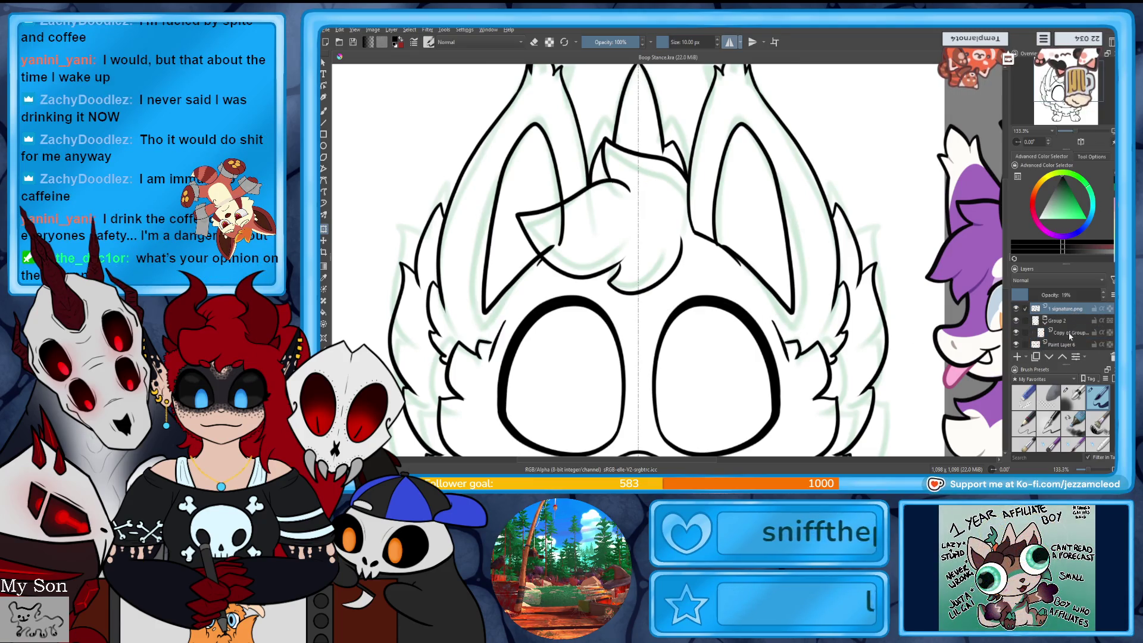
click(1070, 333)
key(ctrl+t)
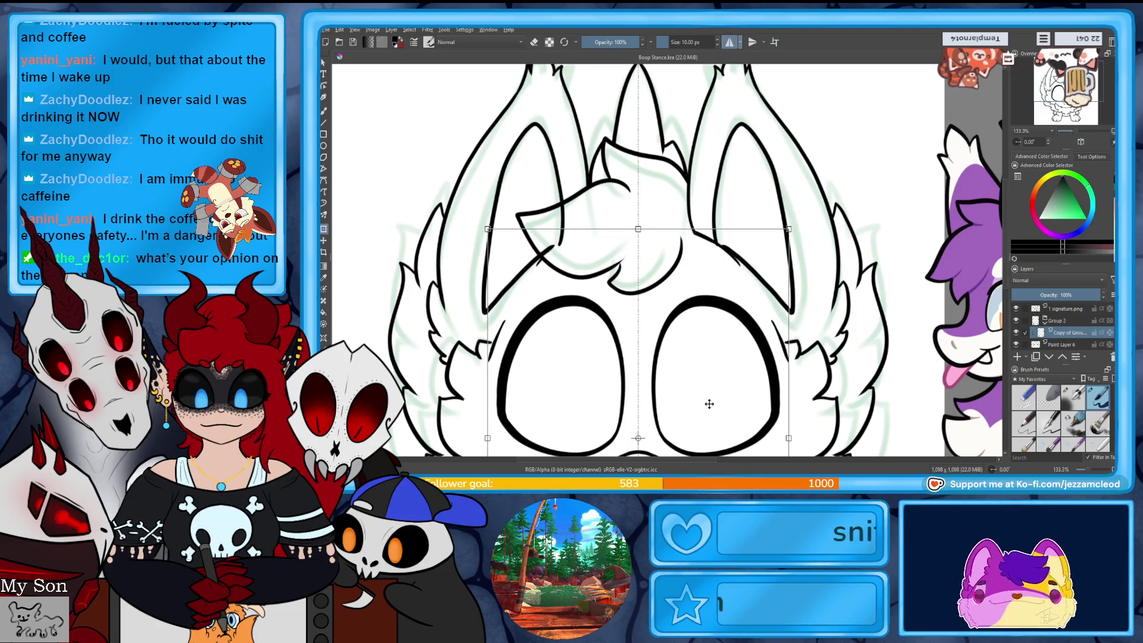
key(b)
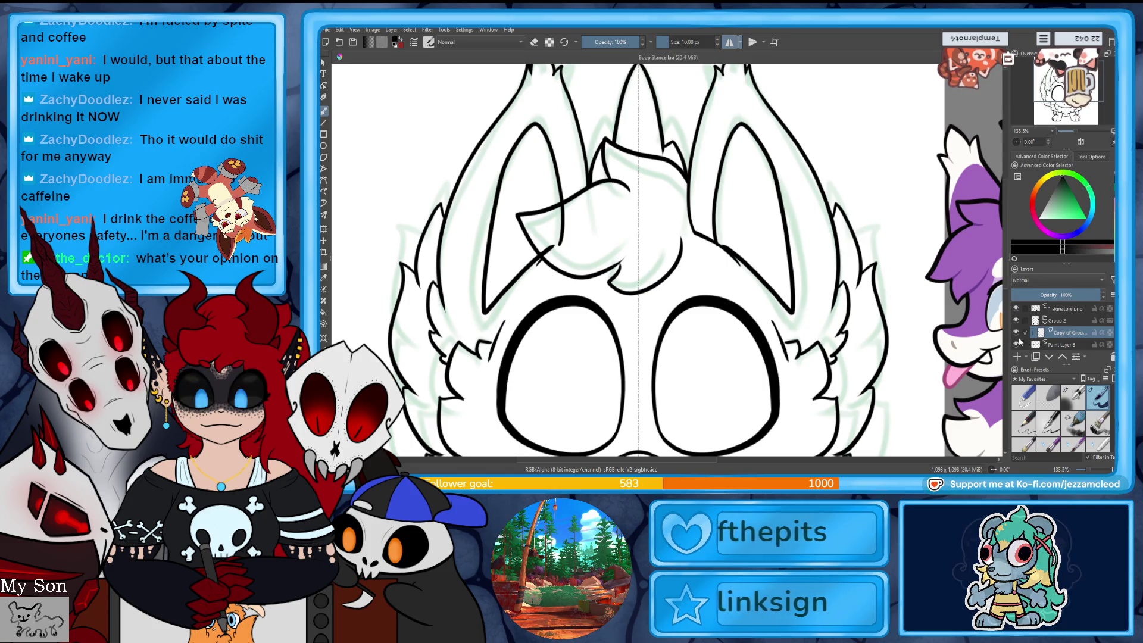
- Toggle the Copy of Group and Paint Layer 6 visibility to compare, then activate Paint Layer 6
click(1016, 332)
click(1017, 332)
click(1017, 345)
click(1016, 346)
click(1017, 345)
click(1016, 345)
click(1029, 346)
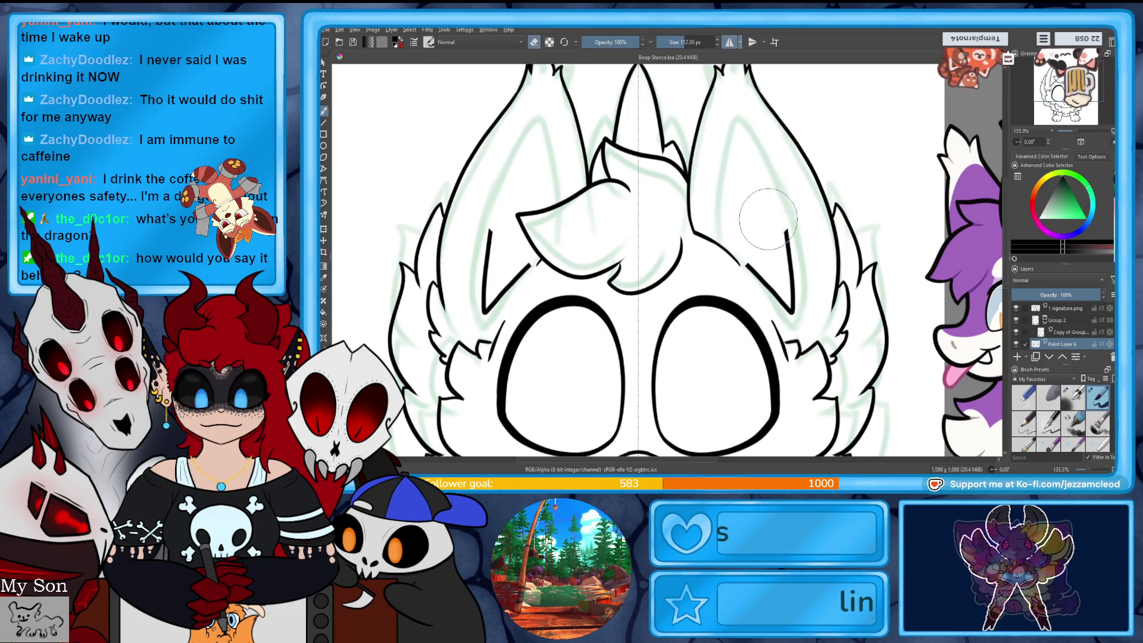
- Set the brush size to 1
click(684, 41)
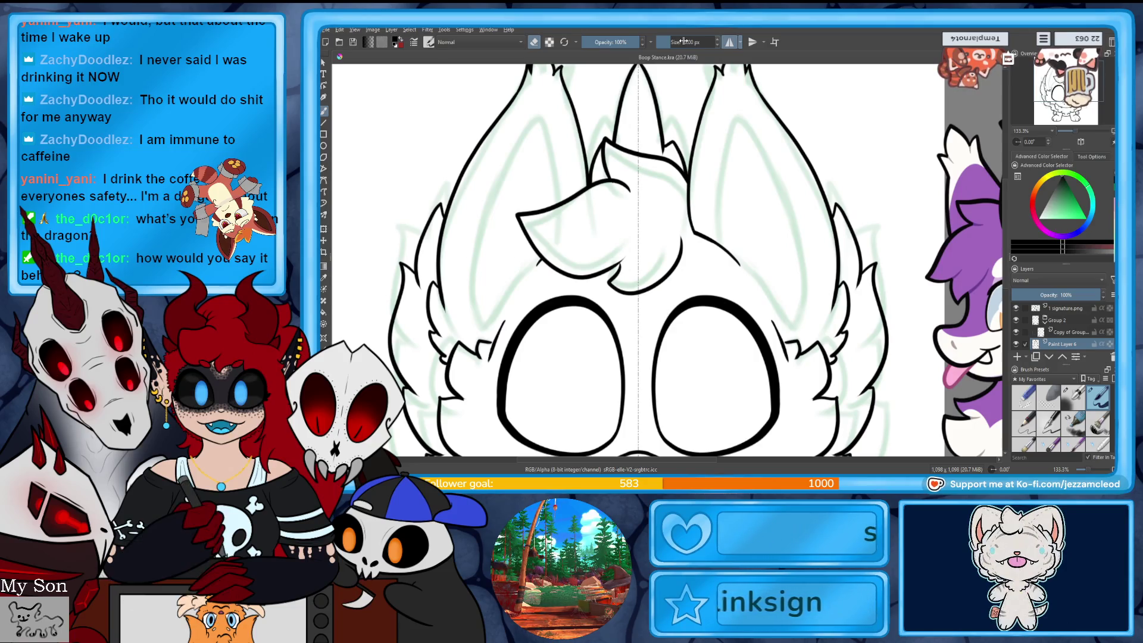
click(709, 37)
text(1)
- Draw mirrored inner-ear strokes down from the ear tips, undoing until they fit
mouse_move(722, 136)
mouse_down()
mouse_move(719, 241)
mouse_move(801, 327)
mouse_up()
drag(471, 239, 476, 331)
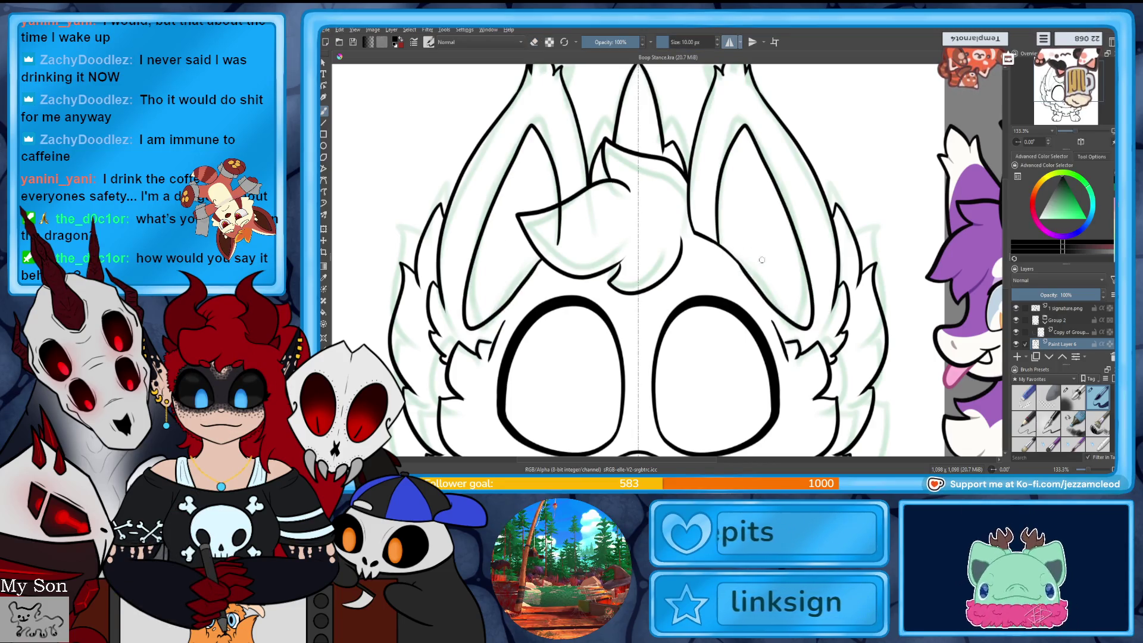
key(ctrl+z)
mouse_move(778, 325)
mouse_down()
mouse_move(798, 307)
mouse_move(744, 128)
mouse_up()
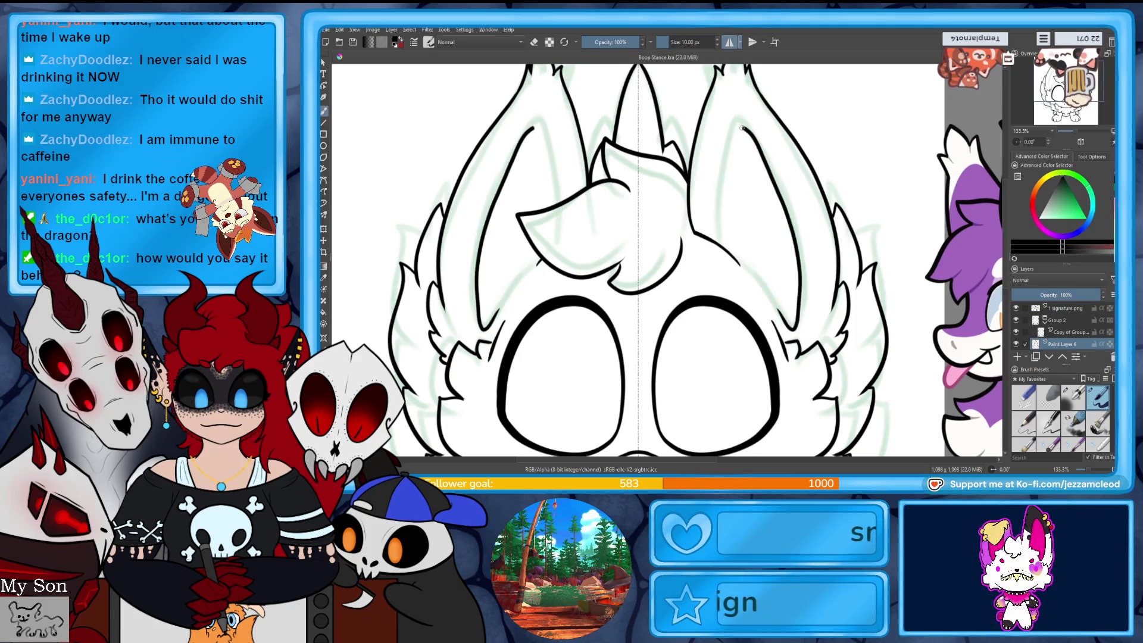
key(ctrl+z)
key(ctrl+z)
key(ctrl+z)
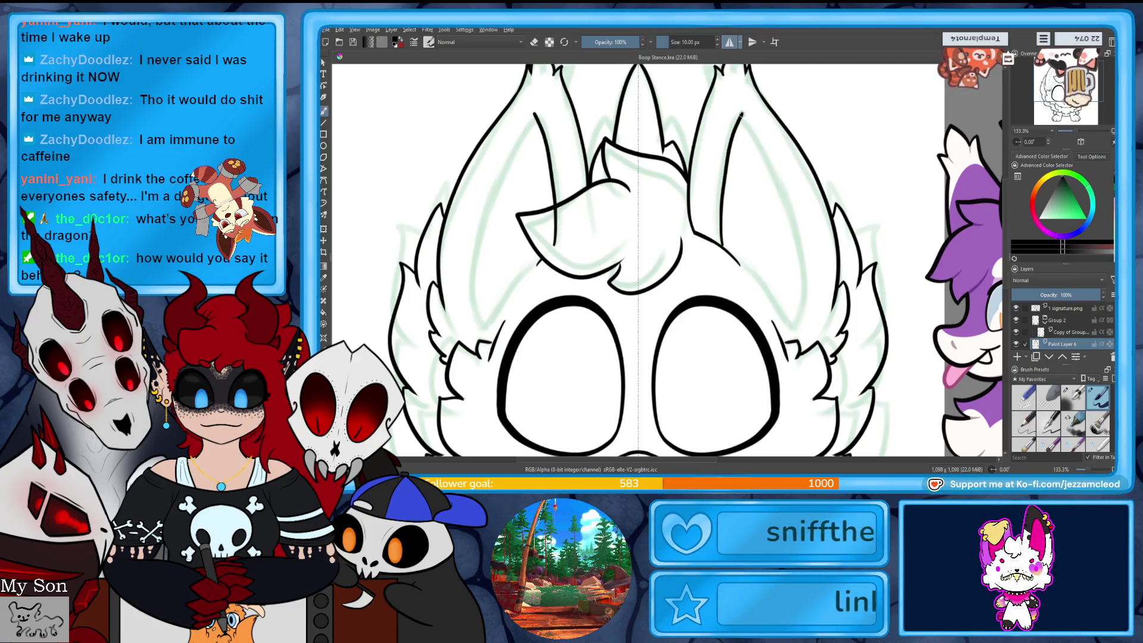
key(ctrl+z)
drag(730, 101, 798, 322)
key(ctrl+z)
mouse_move(736, 110)
mouse_down()
mouse_move(804, 255)
mouse_move(798, 321)
mouse_move(803, 245)
mouse_move(742, 106)
mouse_up()
key(ctrl+z)
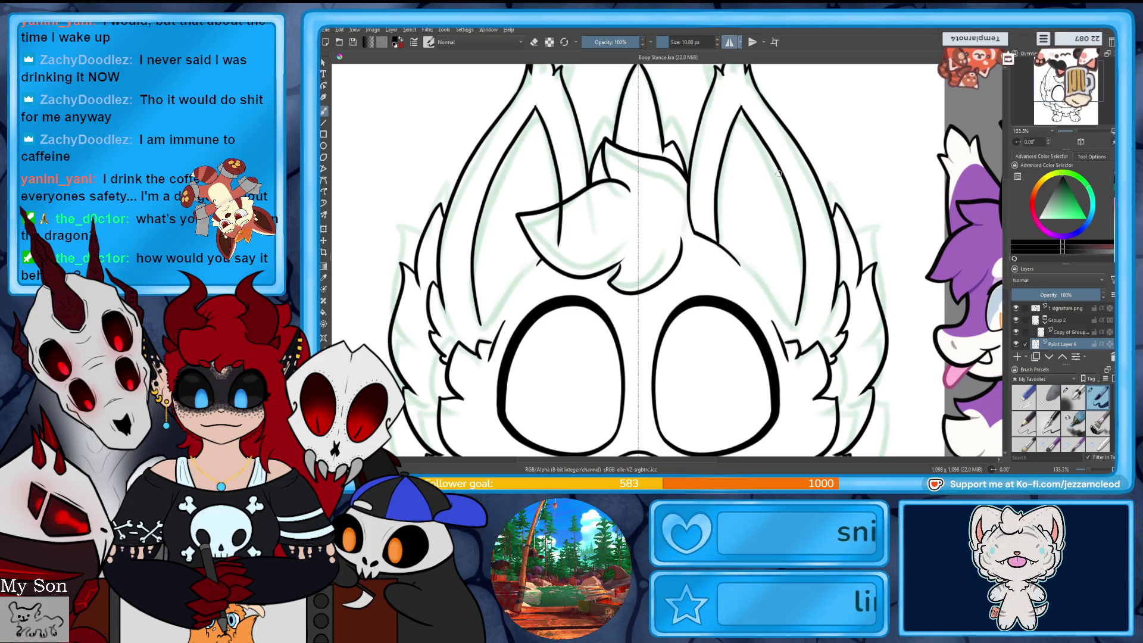
drag(735, 256, 797, 326)
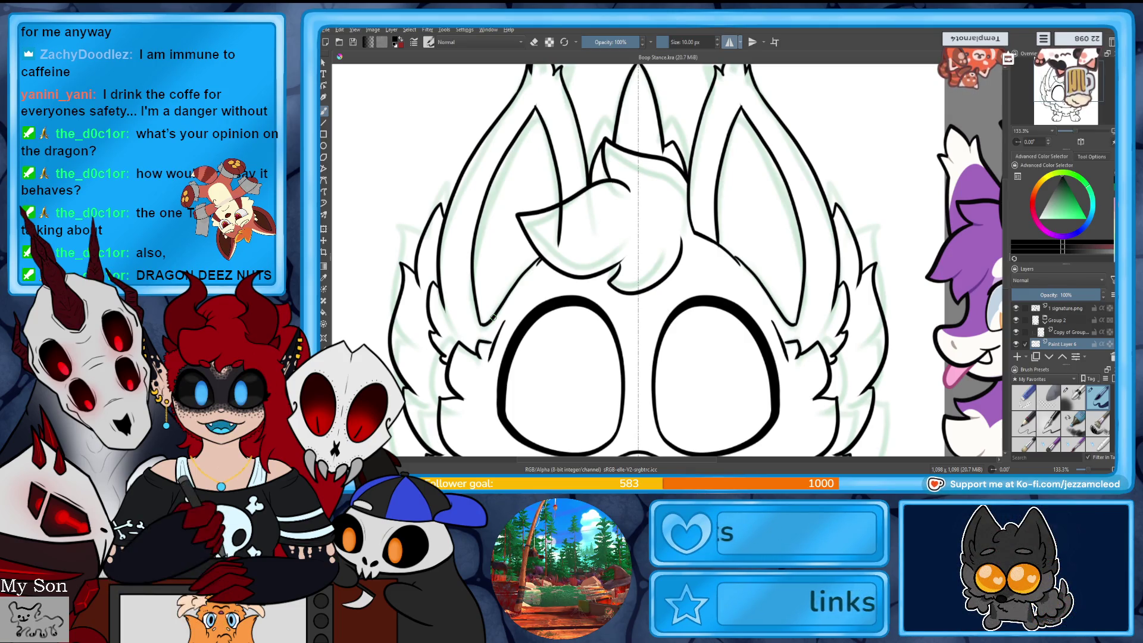
- Erase the part of the ear line hidden behind the hair tuft, then zoom out
key(ctrl+t)
key(Return)
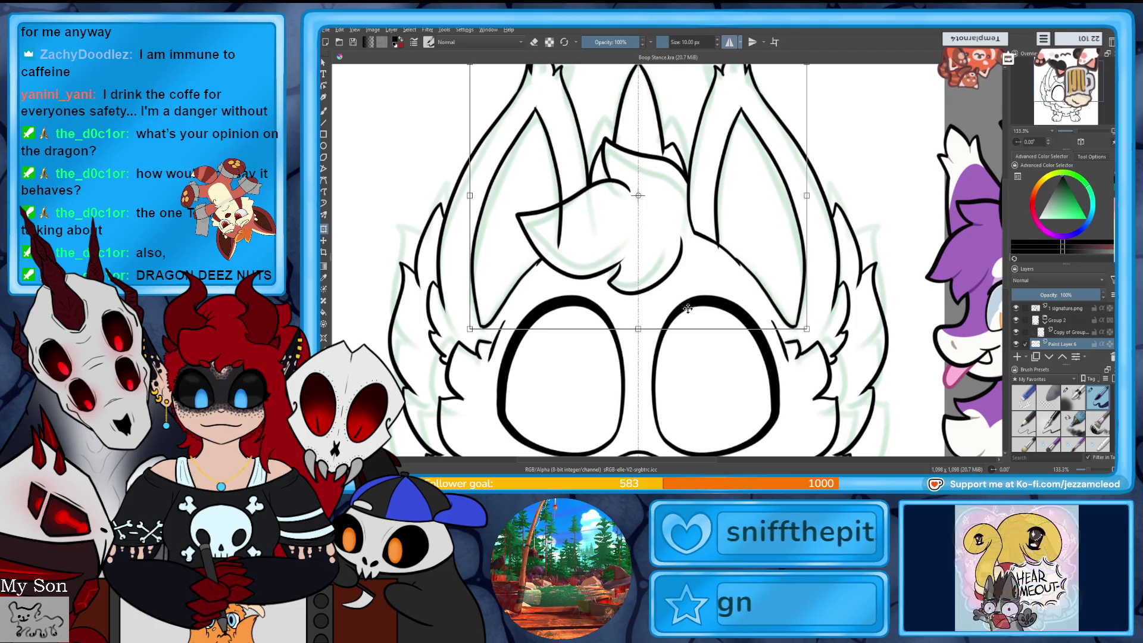
click(325, 111)
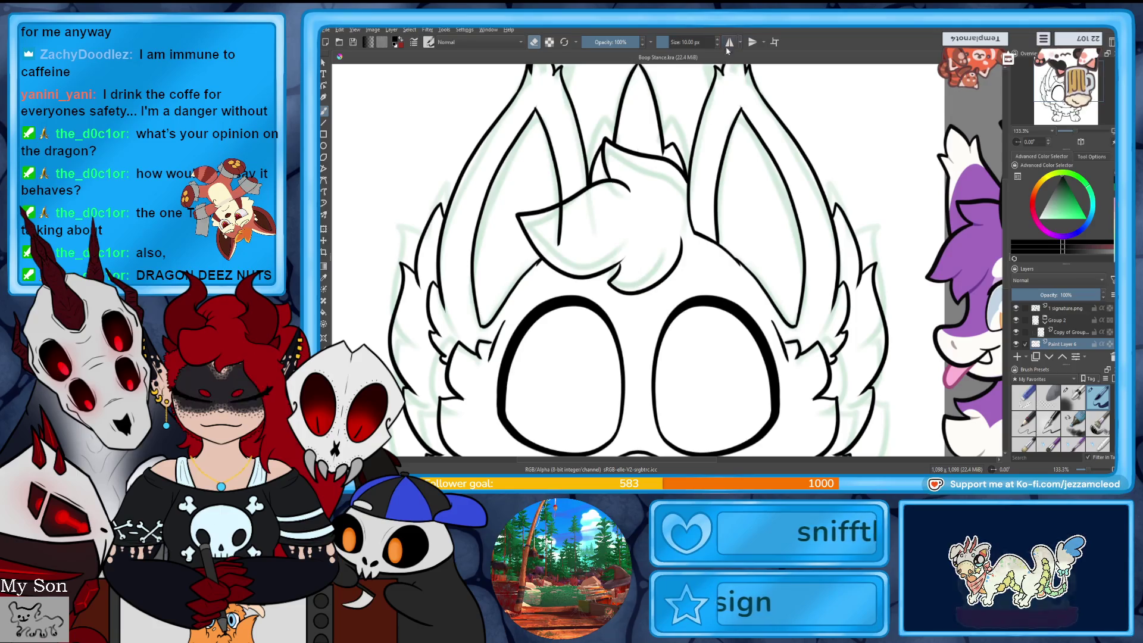
drag(560, 205, 559, 241)
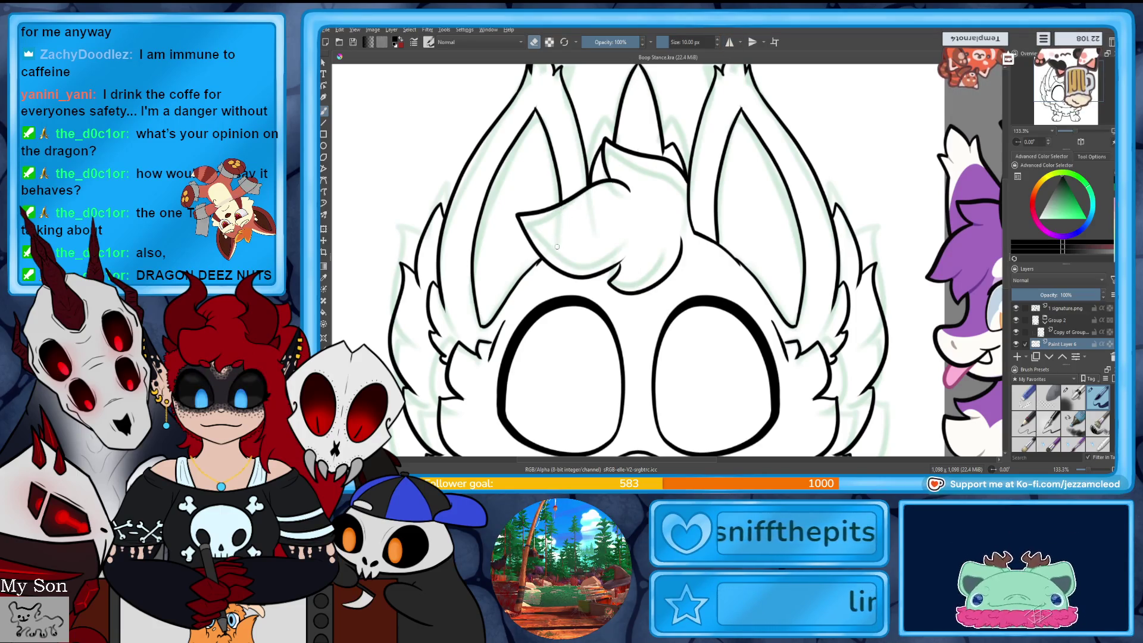
drag(1076, 134, 1072, 138)
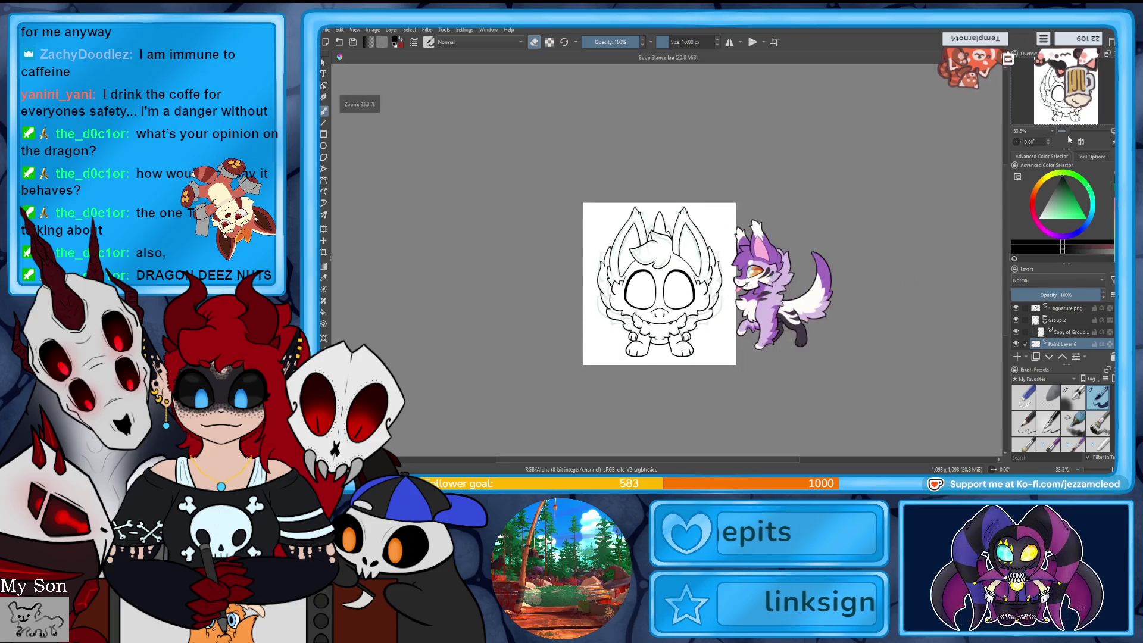
- Hide the green sketch on Paint Layer 3, check Paint Layer 4's lines, then zoom to the feet
click(1017, 322)
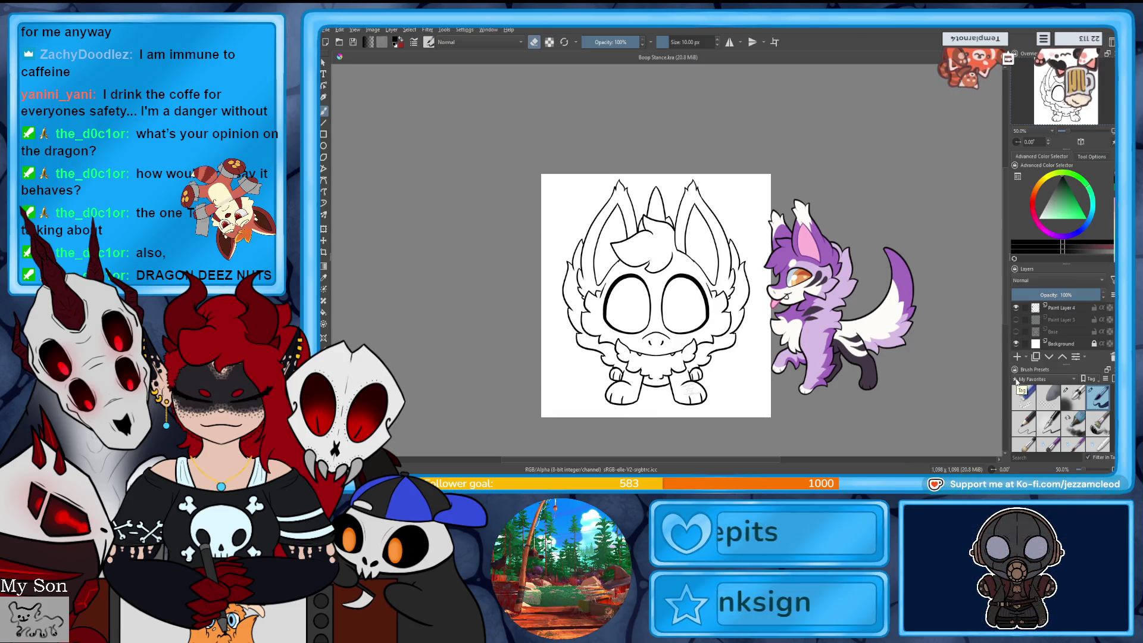
scroll(1060, 325, up, 1)
click(1017, 344)
click(1017, 345)
click(1017, 345)
click(1017, 345)
click(1017, 346)
click(1016, 346)
click(1016, 346)
click(1016, 346)
click(1017, 346)
click(1016, 346)
click(1017, 345)
click(1016, 345)
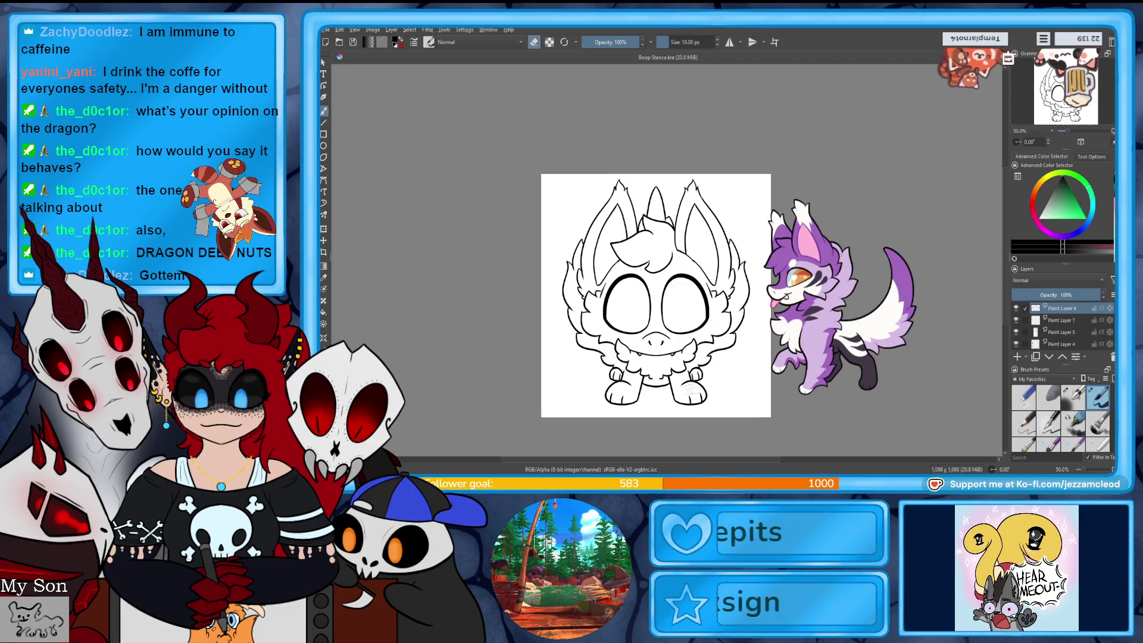
click(1070, 131)
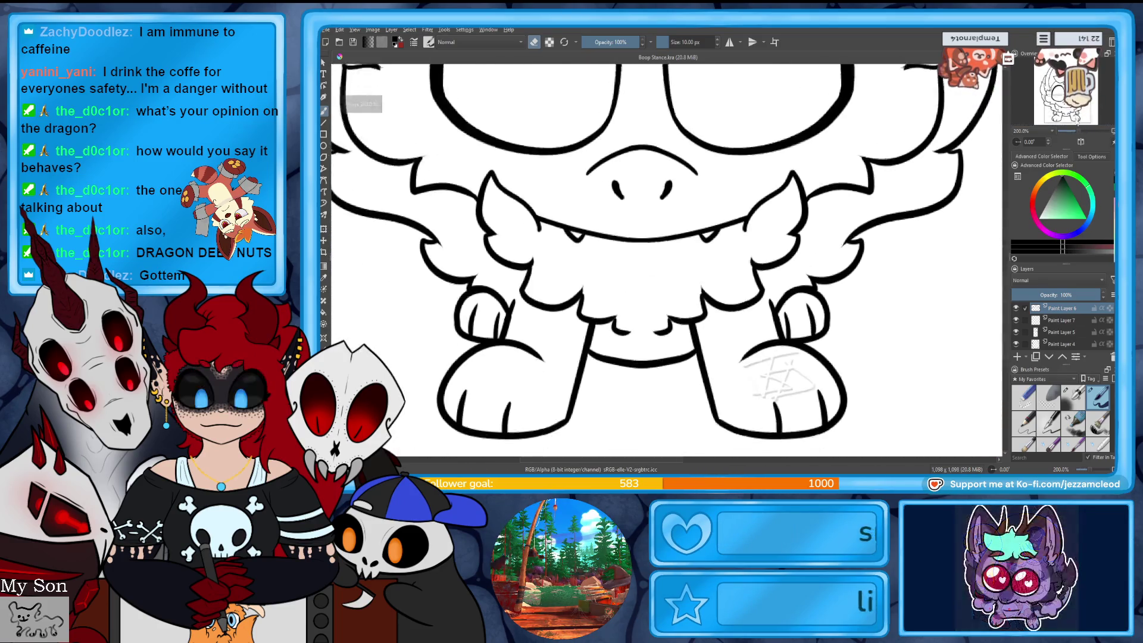
- Save the file and make Paint Layer 4 active, checking its fur lines
key(ctrl+s)
click(1017, 331)
click(1018, 332)
click(1060, 343)
click(1016, 344)
click(1017, 344)
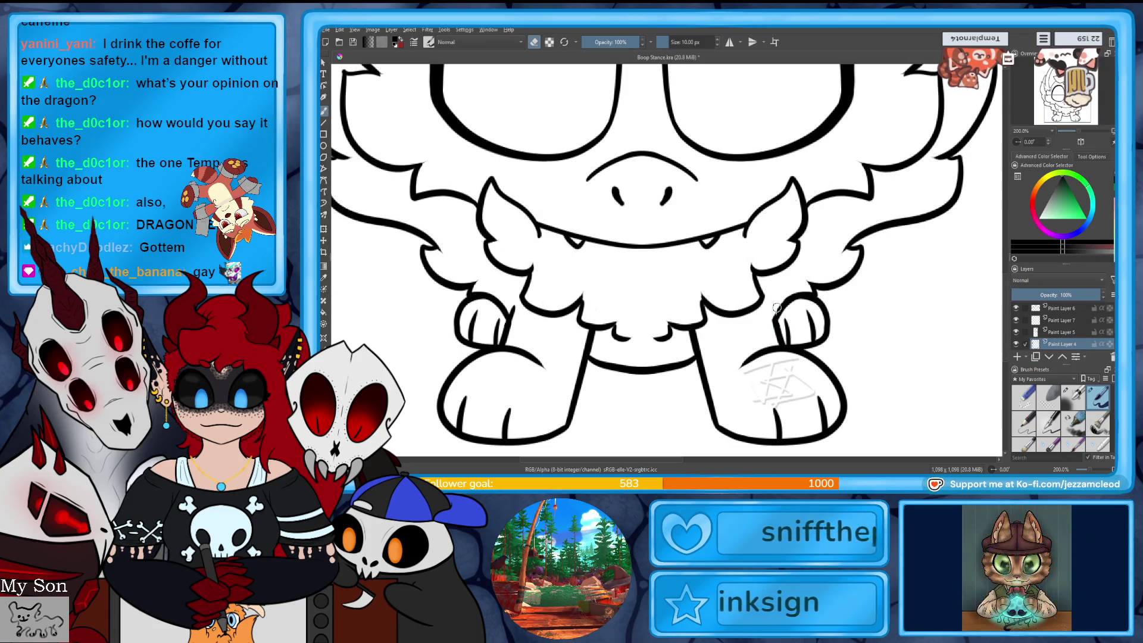
- With mirror on, ink short touch-up strokes on both front paws
scroll(1063, 335, up, 1)
scroll(1063, 335, up, 2)
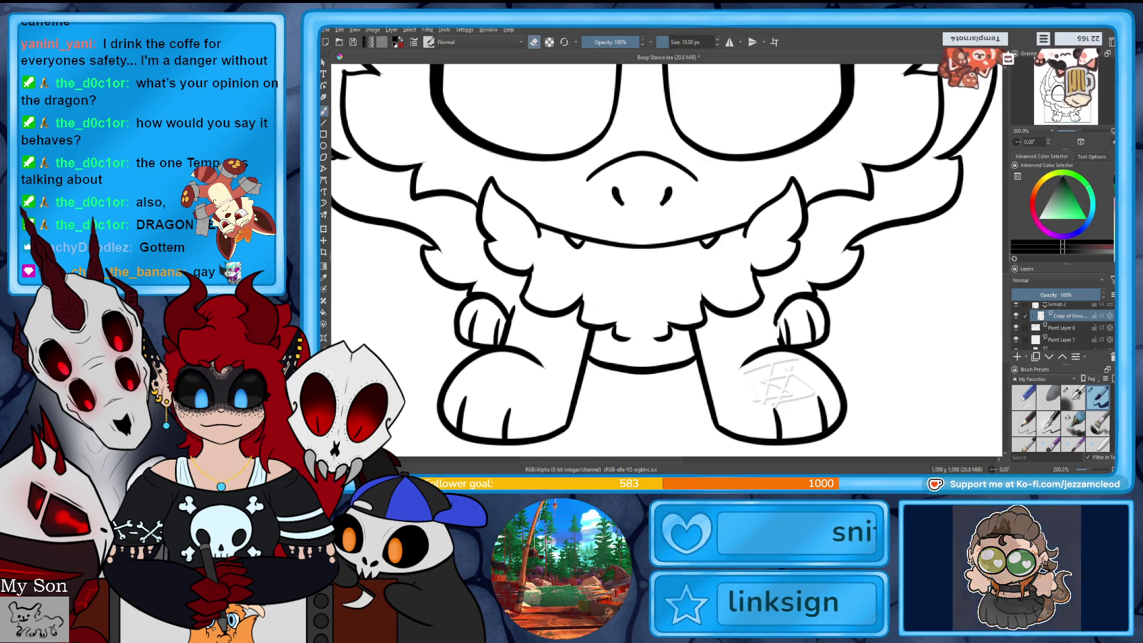
click(730, 42)
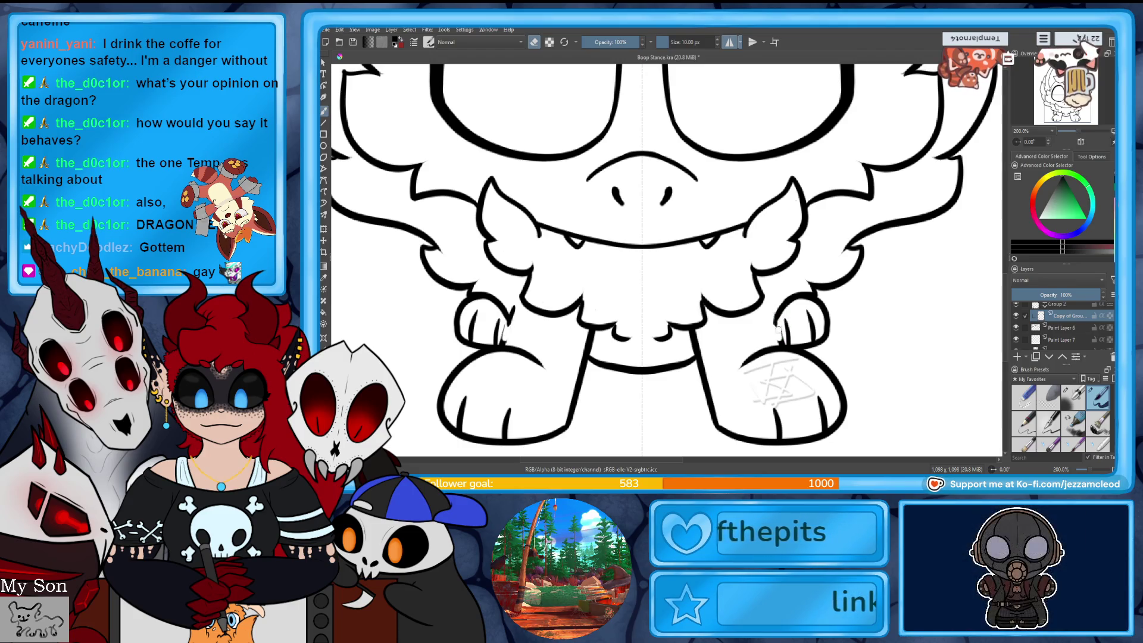
drag(783, 344, 775, 321)
key(e)
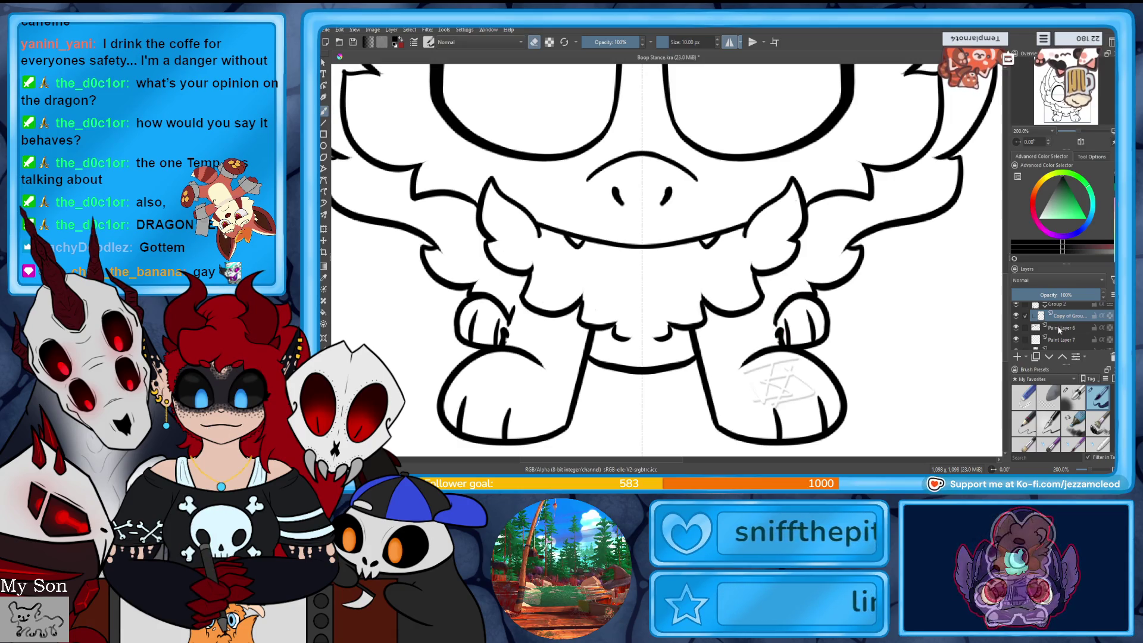
- On Paint Layer 4, add a mirrored line around the paw knuckles, then view the whole drawing
click(1016, 328)
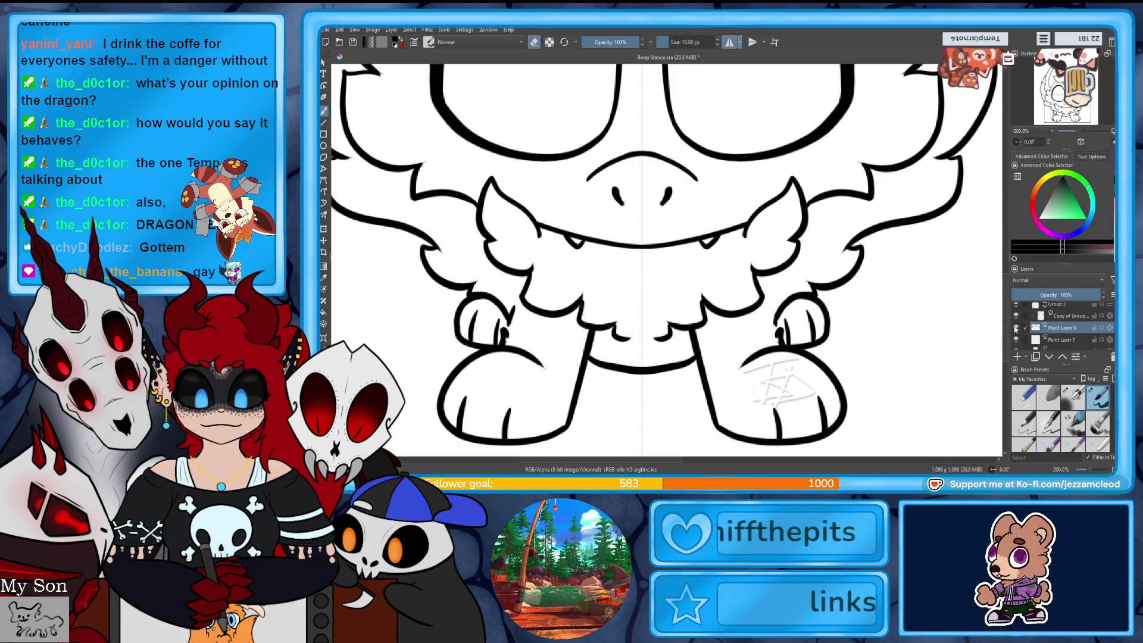
click(1066, 316)
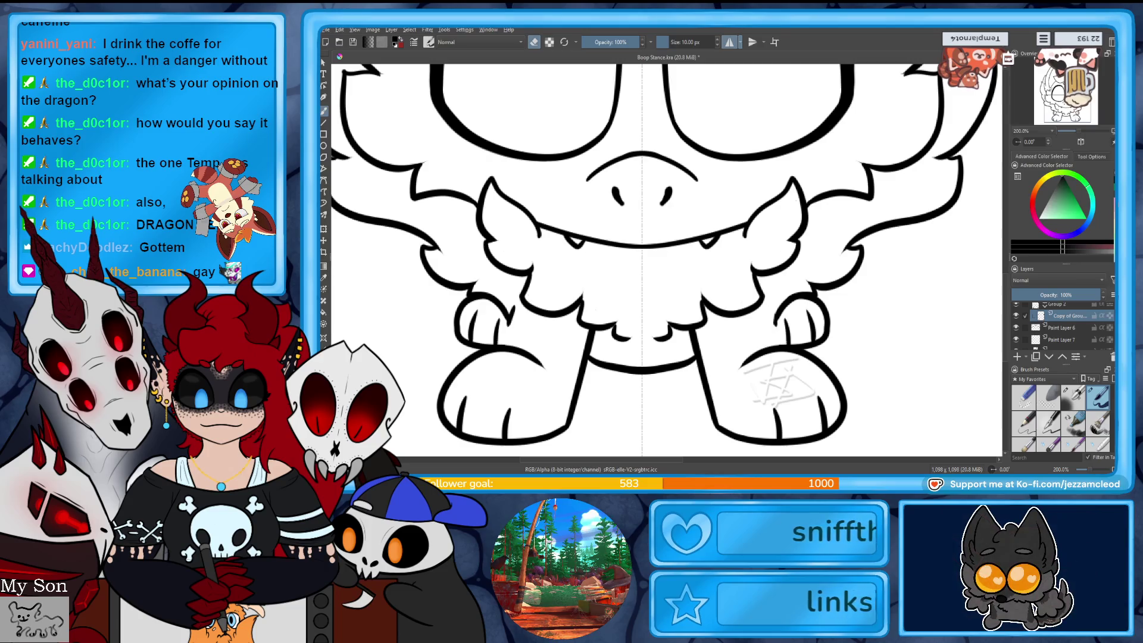
scroll(1060, 325, down, 3)
click(1062, 330)
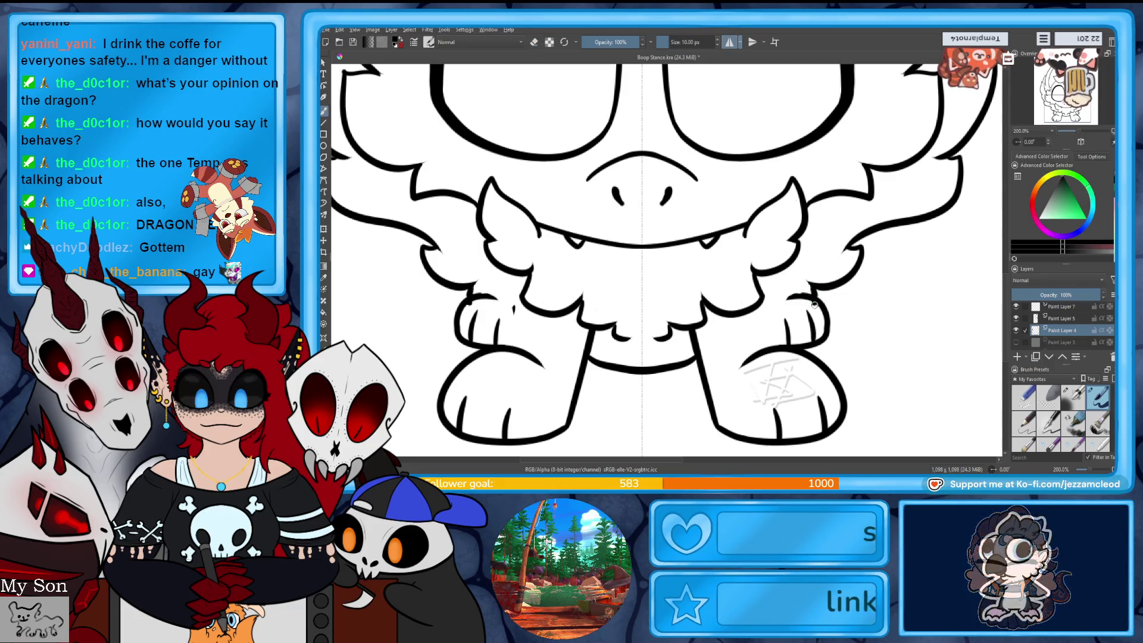
drag(815, 301, 786, 318)
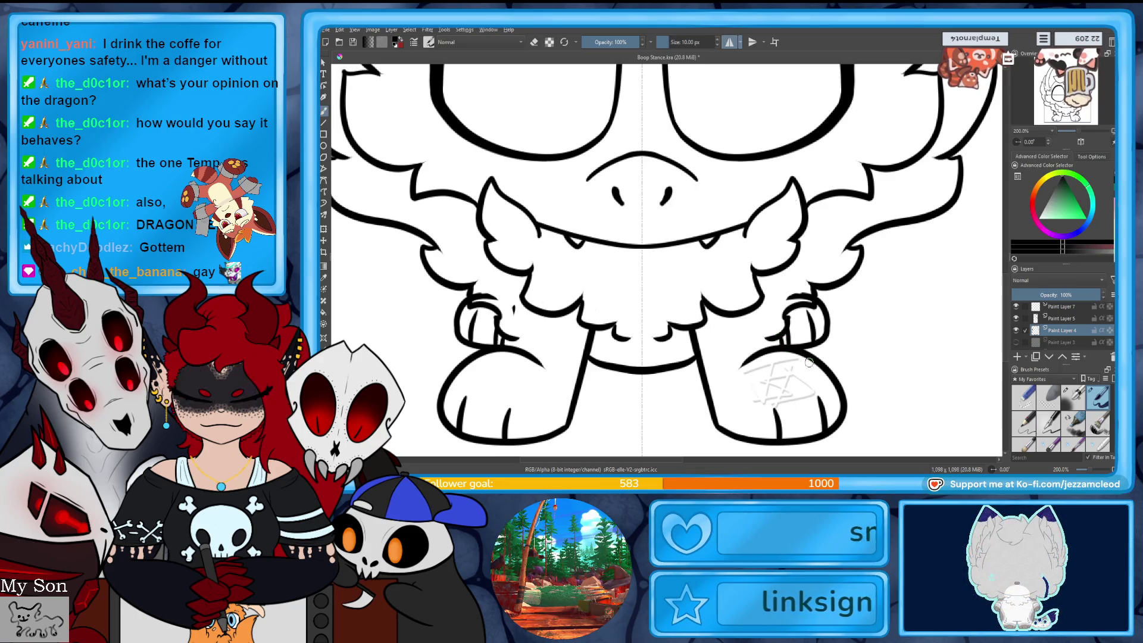
scroll(1075, 326, up, 3)
click(1071, 330)
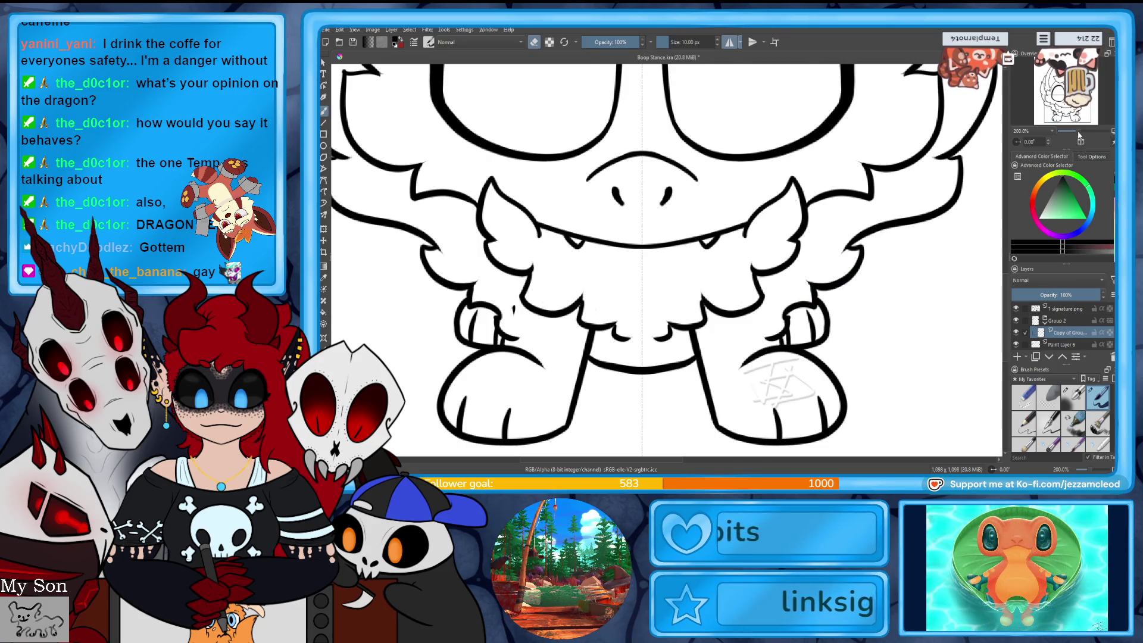
drag(1079, 134, 1073, 133)
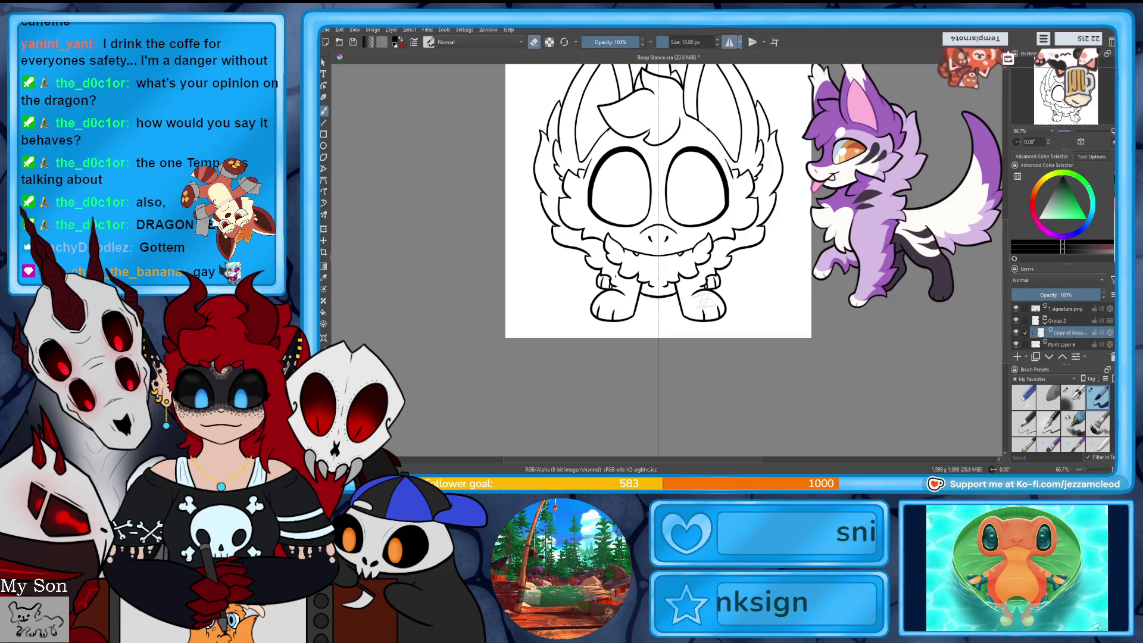
- Toggle the upper lineart layers' visibility to check their lines
click(1017, 344)
click(1017, 344)
click(1017, 332)
click(1017, 332)
scroll(1015, 344, down, 2)
click(1016, 342)
click(1016, 341)
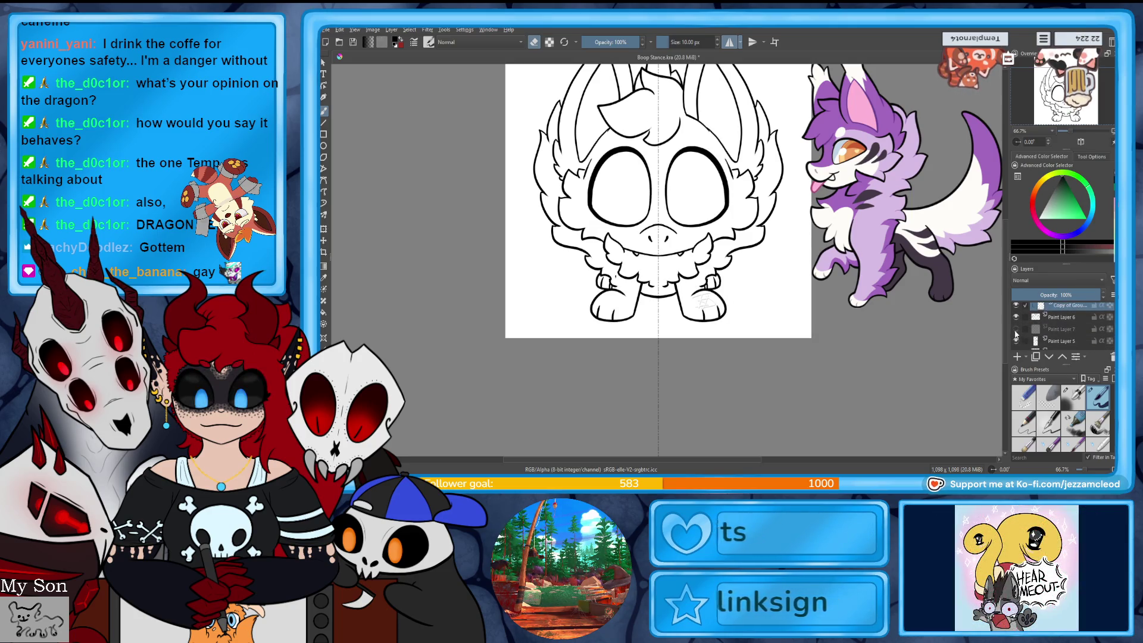
- Check the remaining layers, including Paint Layer 4's fur outline, and select Paint Layer 4
scroll(1037, 323, up, 2)
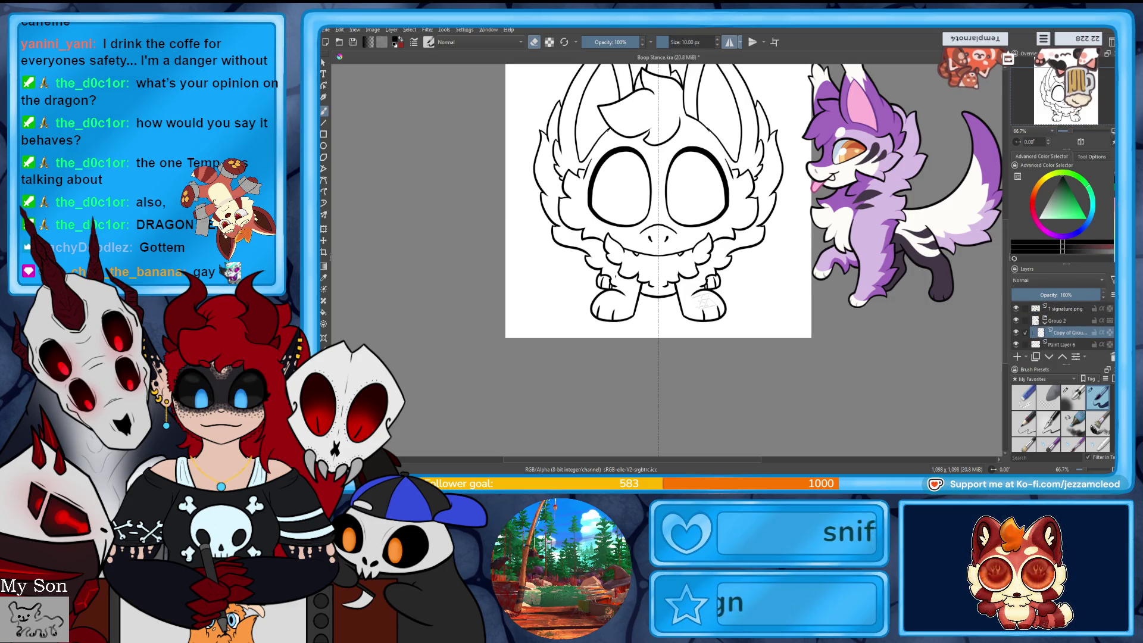
click(1017, 325)
click(1016, 325)
click(1017, 324)
click(1017, 324)
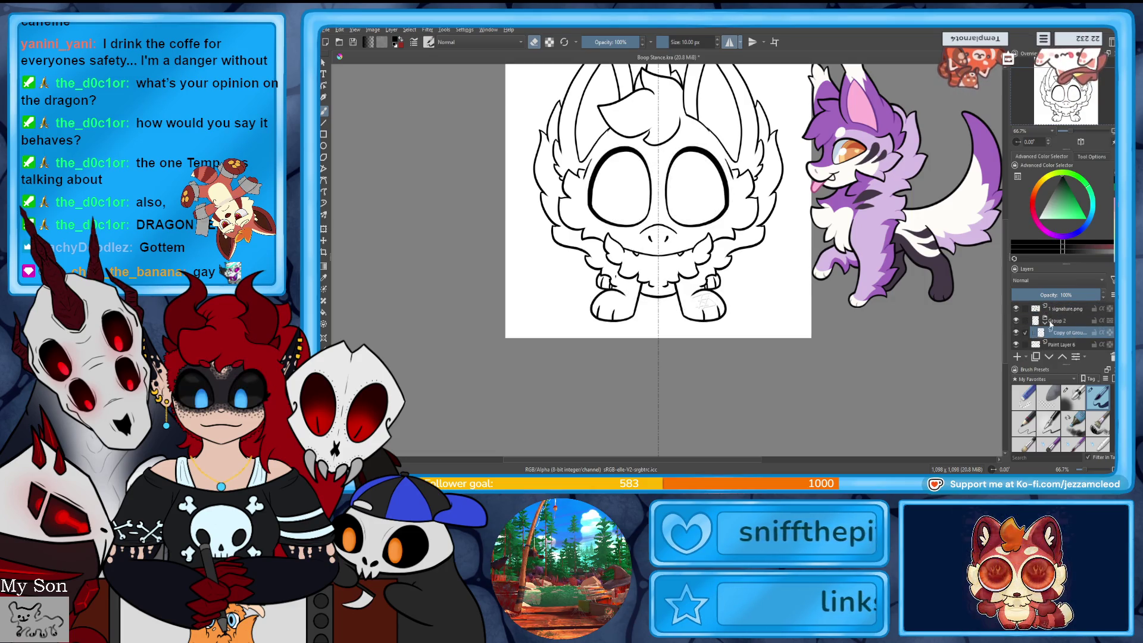
scroll(1016, 328, down, 3)
click(1016, 333)
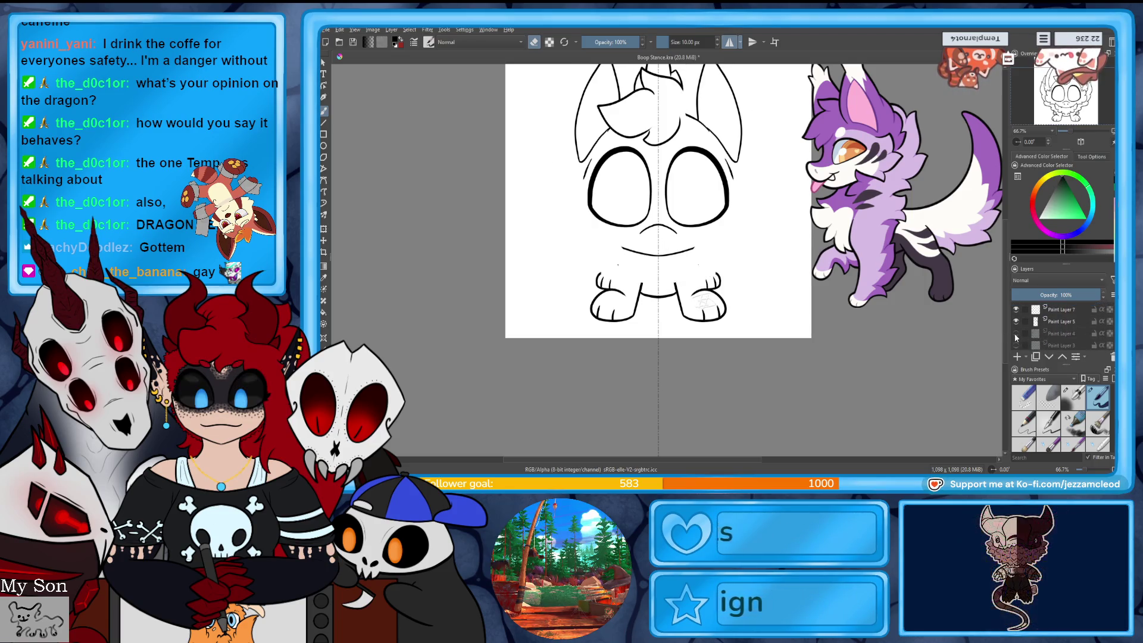
click(1017, 334)
click(1057, 334)
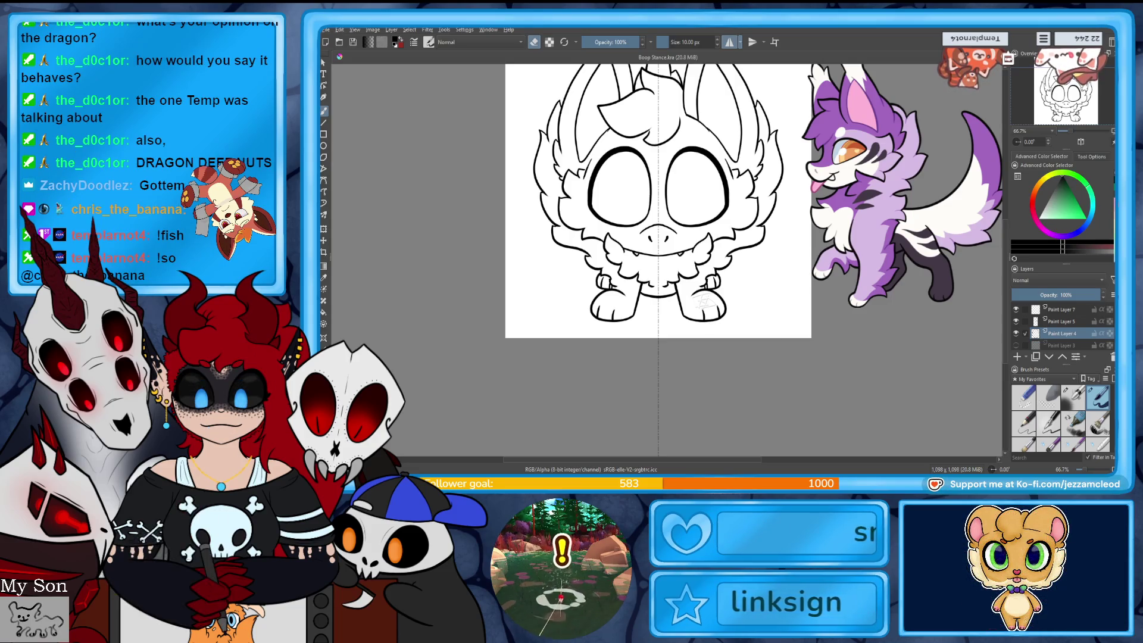
- Select Paint Layers 6 and 7 together and collapse them inside Group 2
drag(658, 238, 664, 283)
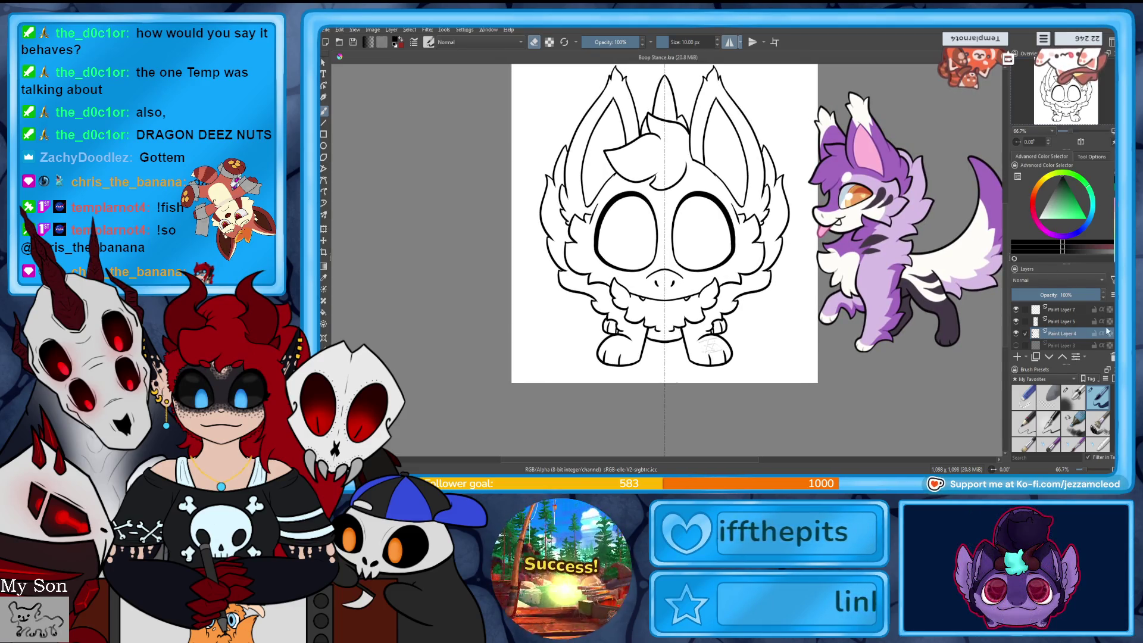
scroll(1047, 334, up, 3)
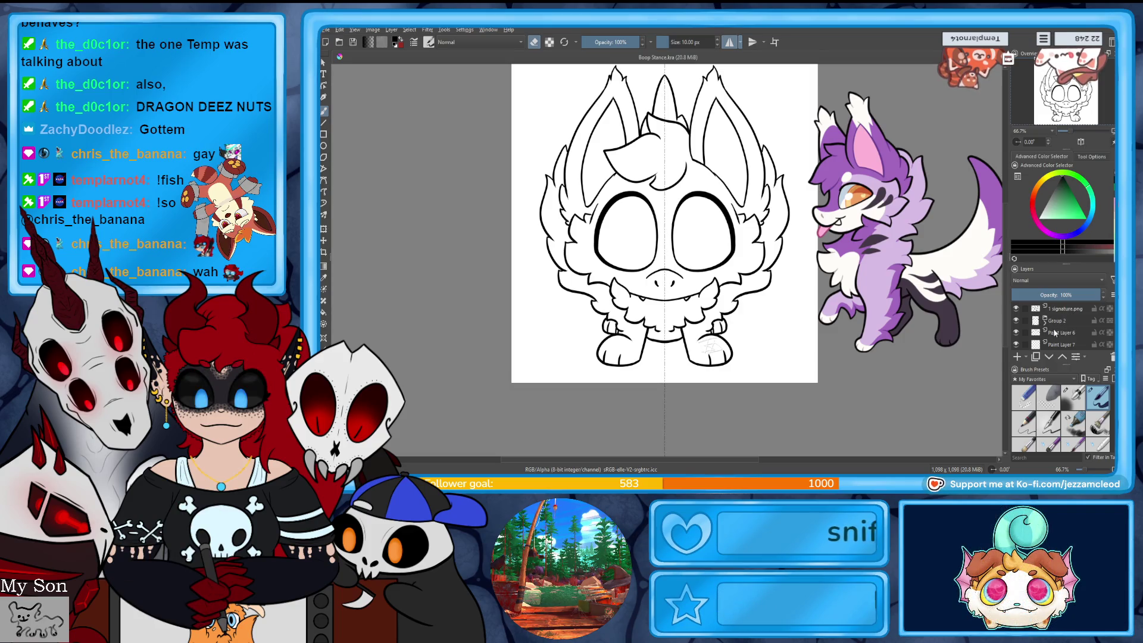
scroll(1107, 329, down, 1)
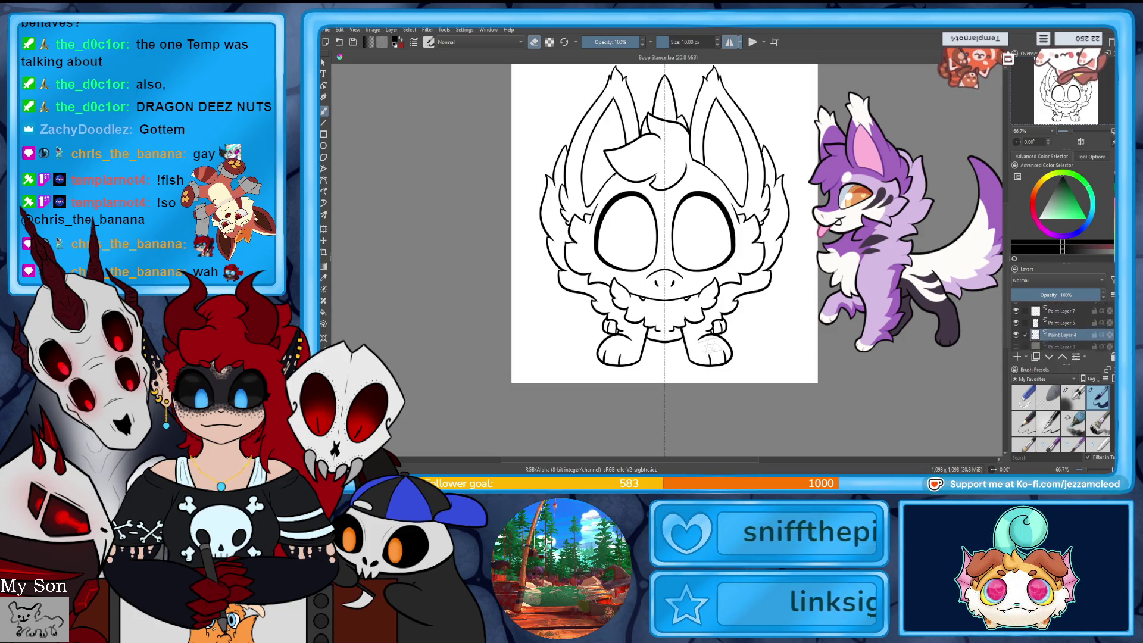
shift+click(1062, 332)
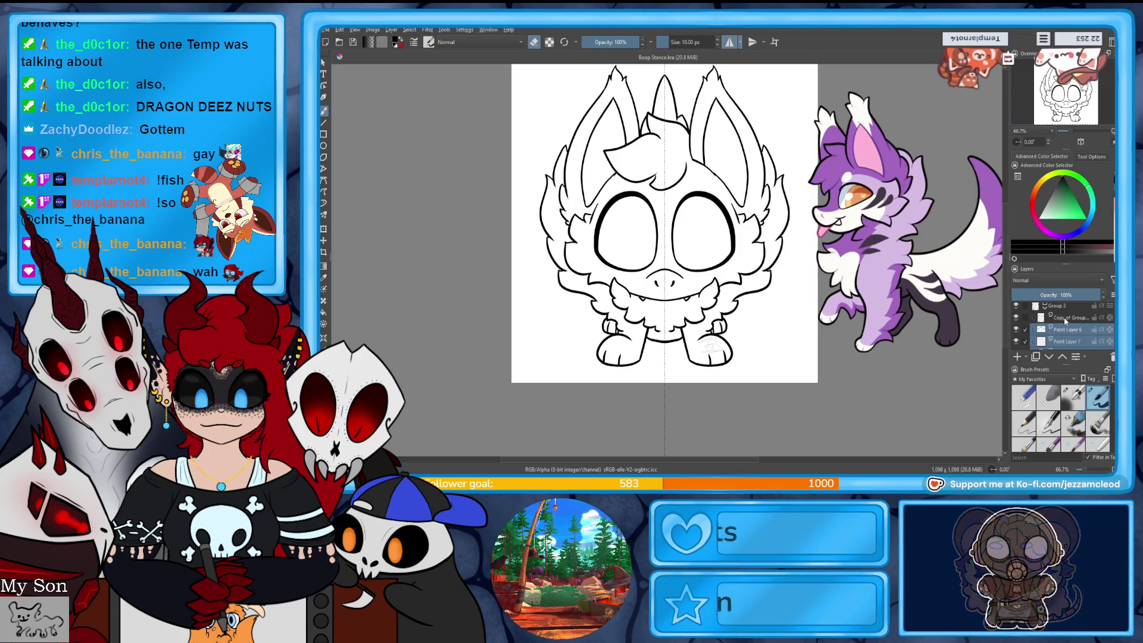
click(1045, 306)
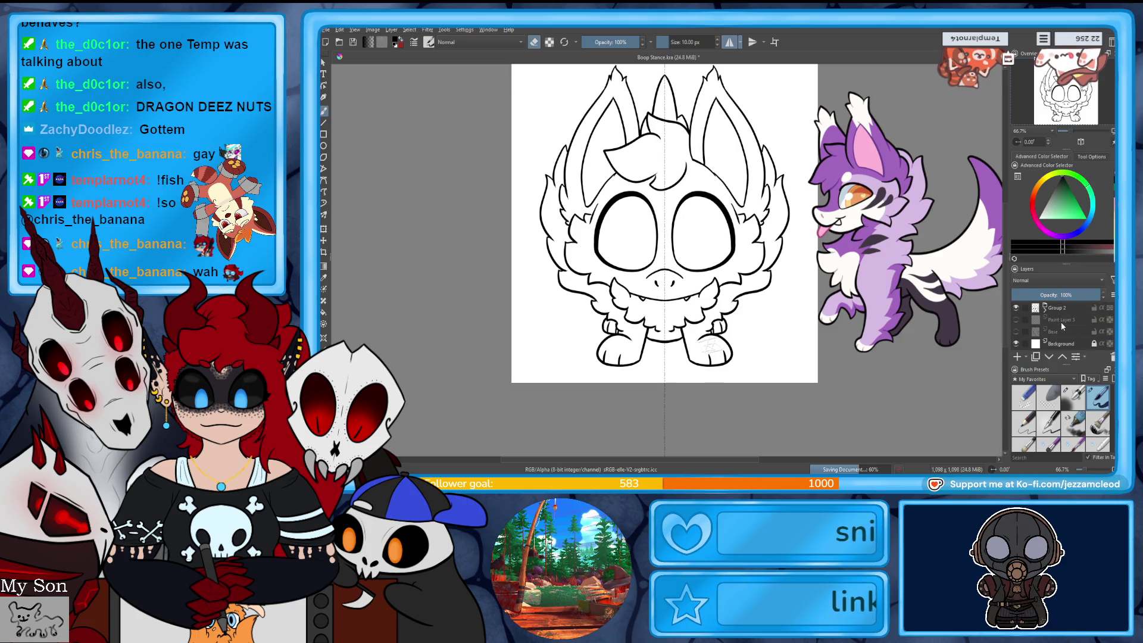
- Add a new layer and sample the purple from the reference character's fur
click(1019, 358)
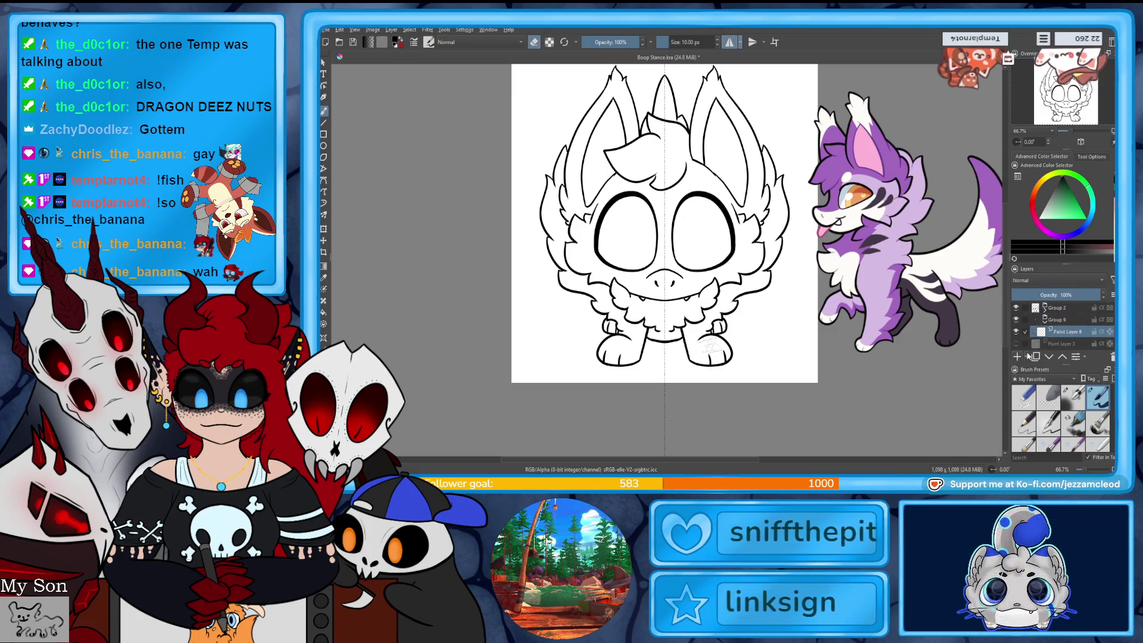
key(p)
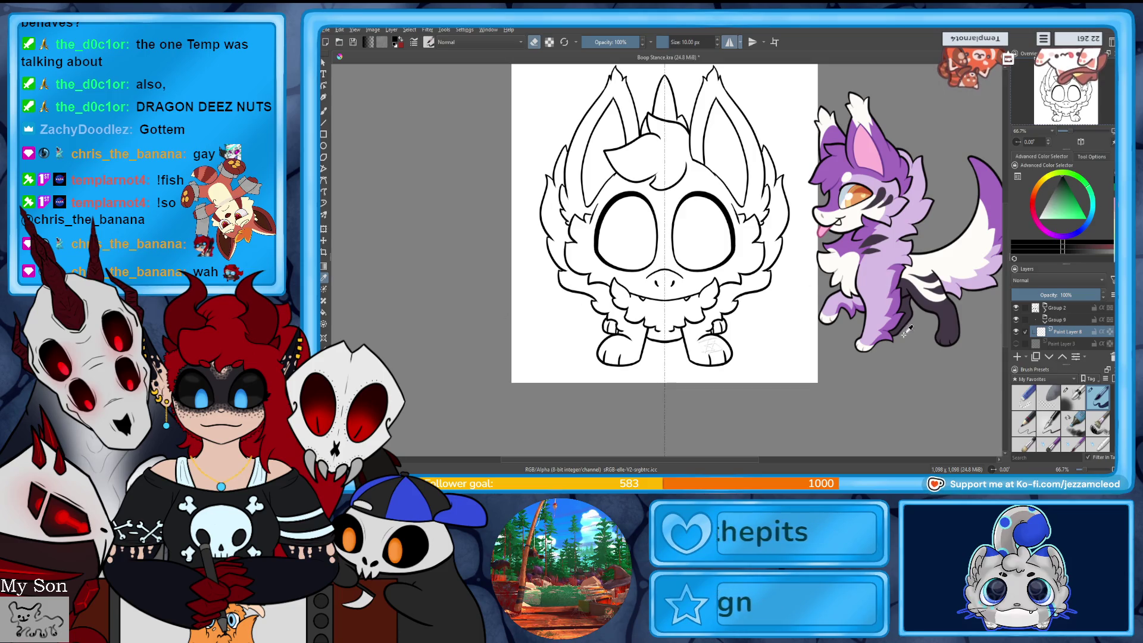
click(850, 236)
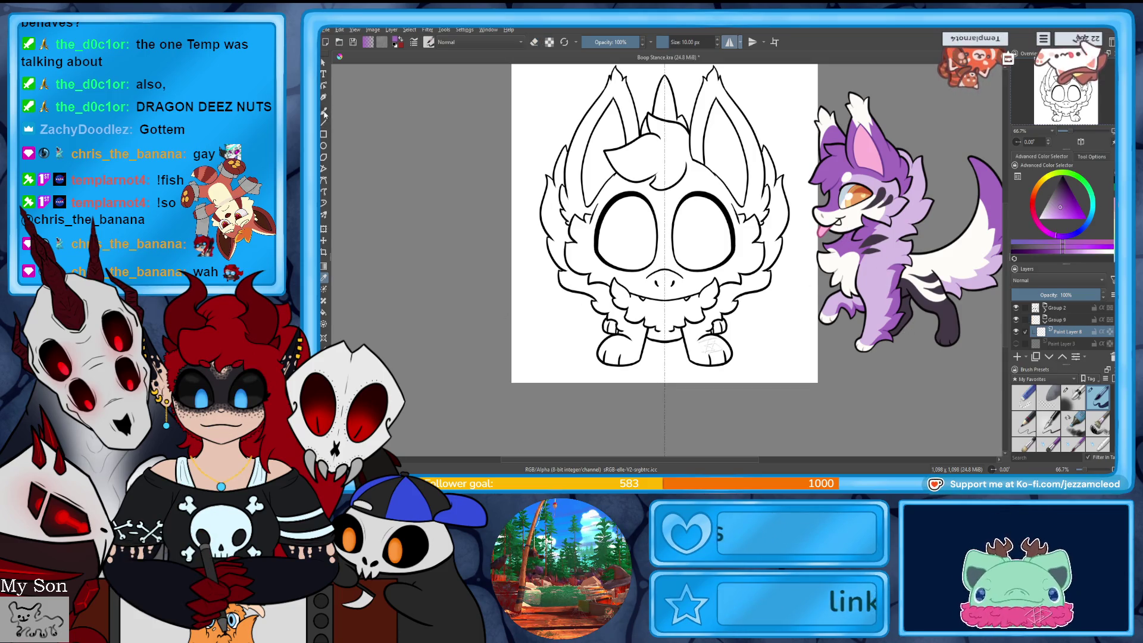
- Brush purple base colour over the head, cheeks, chest fluff and feet
mouse_move(665, 128)
mouse_down()
mouse_move(665, 305)
mouse_move(631, 239)
mouse_move(703, 232)
mouse_move(724, 152)
mouse_move(714, 89)
mouse_move(751, 205)
mouse_move(735, 277)
mouse_up()
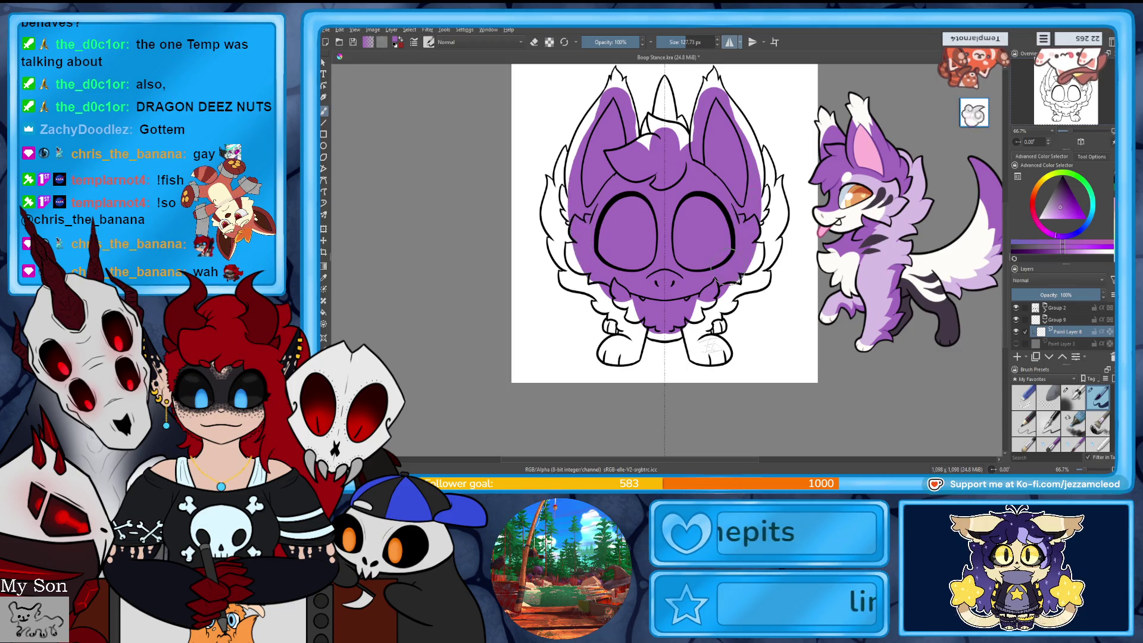
mouse_move(727, 238)
mouse_down()
mouse_move(632, 317)
mouse_move(578, 280)
mouse_move(587, 262)
mouse_move(566, 249)
mouse_move(559, 214)
mouse_move(573, 134)
mouse_up()
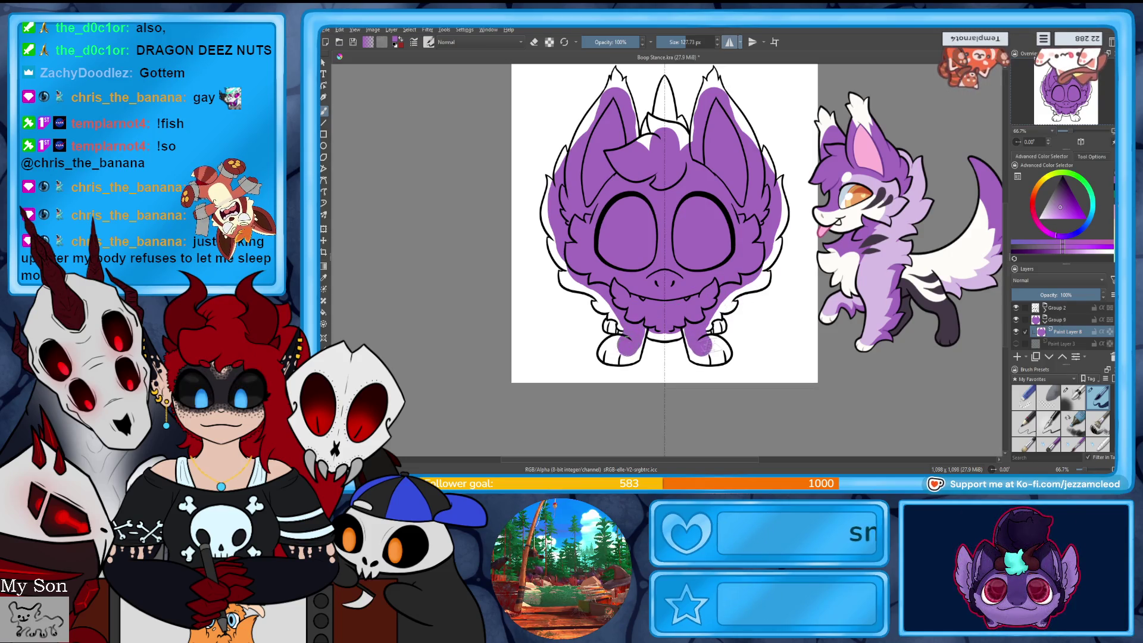
drag(625, 343, 609, 357)
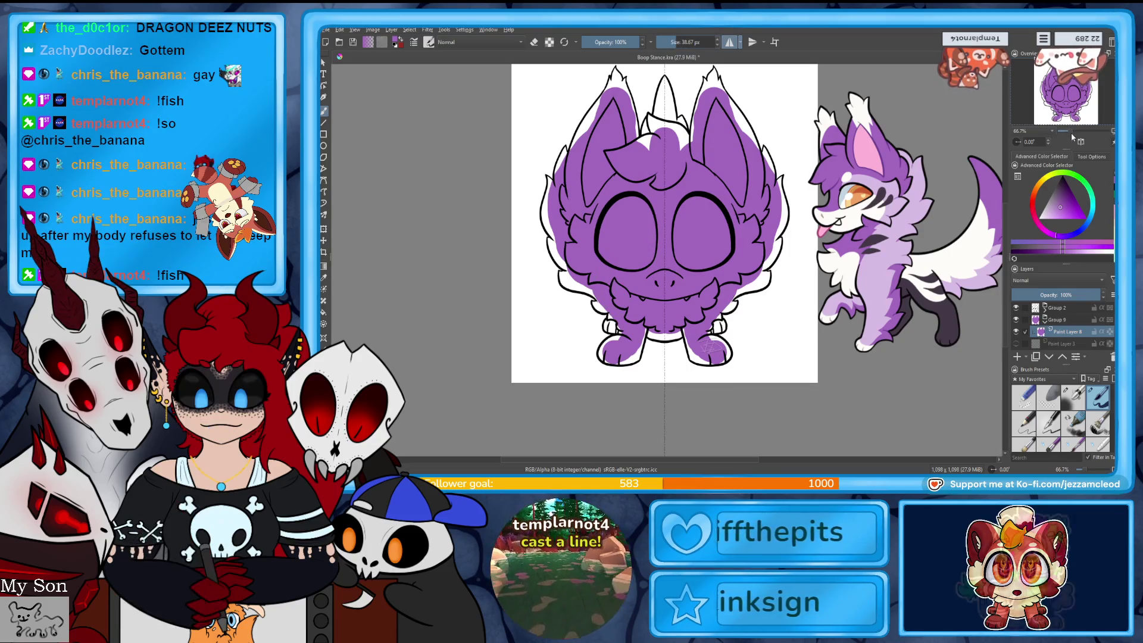
scroll(717, 268, up, 3)
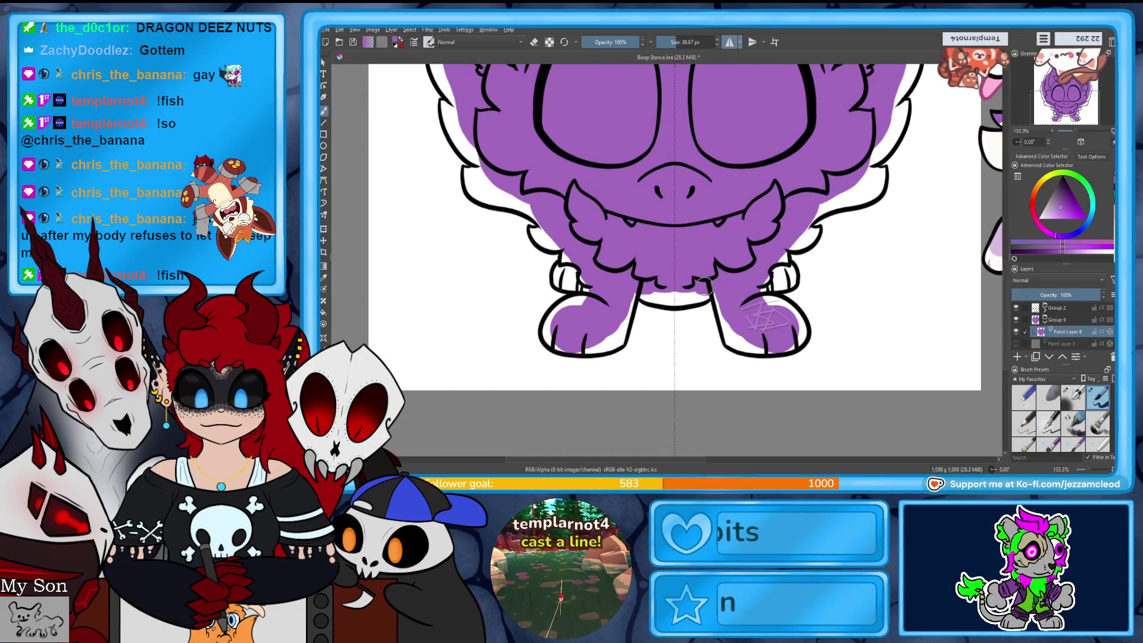